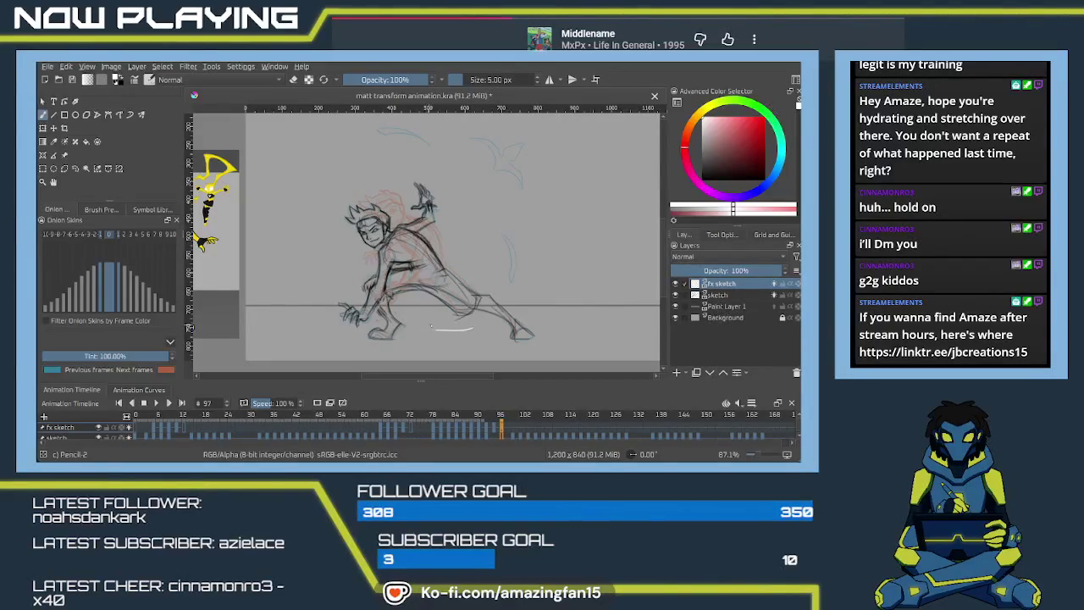
Extend the white swoosh under the feet and draw an arc near the raised hand.
drag(415, 328, 469, 330)
drag(325, 152, 364, 174)
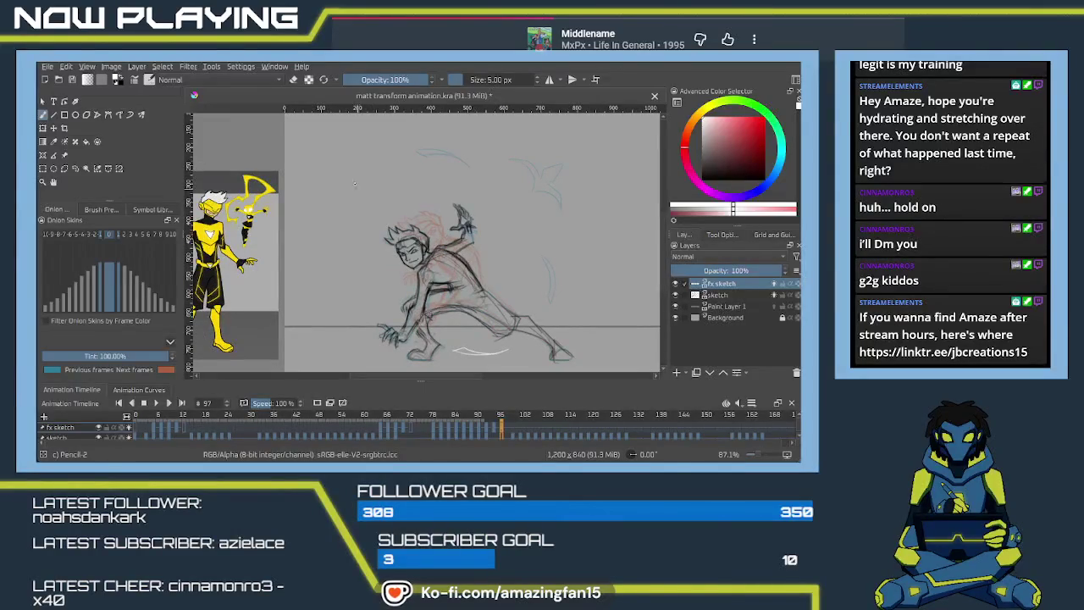
drag(374, 165, 334, 215)
key(ctrl+z)
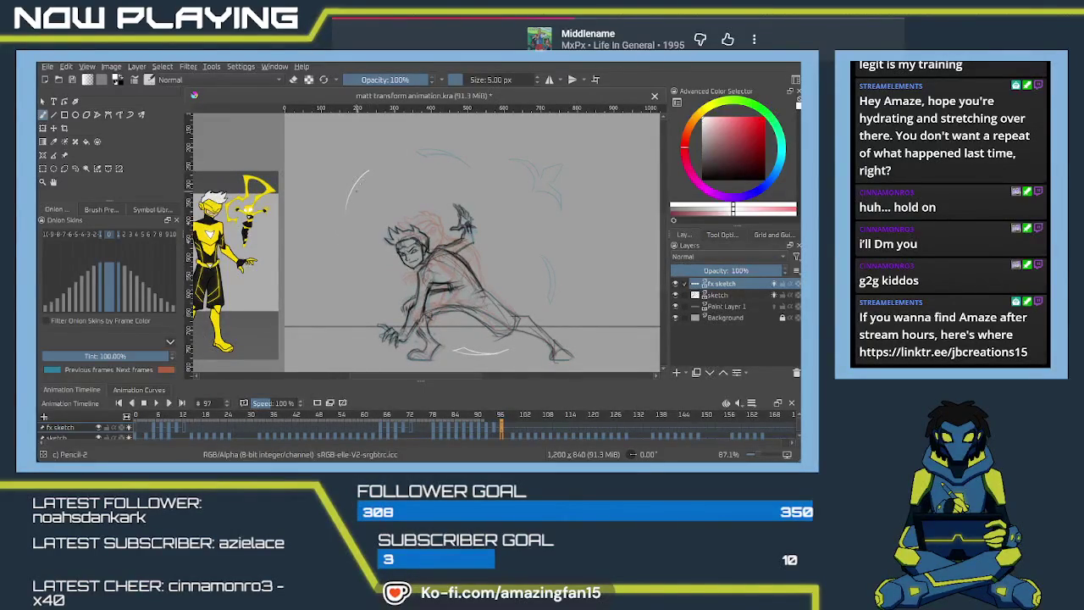
drag(369, 171, 346, 222)
Add bold white arcs on the figure's right side, above the head and at upper right.
key(ctrl+z)
drag(551, 239, 517, 266)
drag(551, 240, 513, 261)
drag(481, 172, 440, 207)
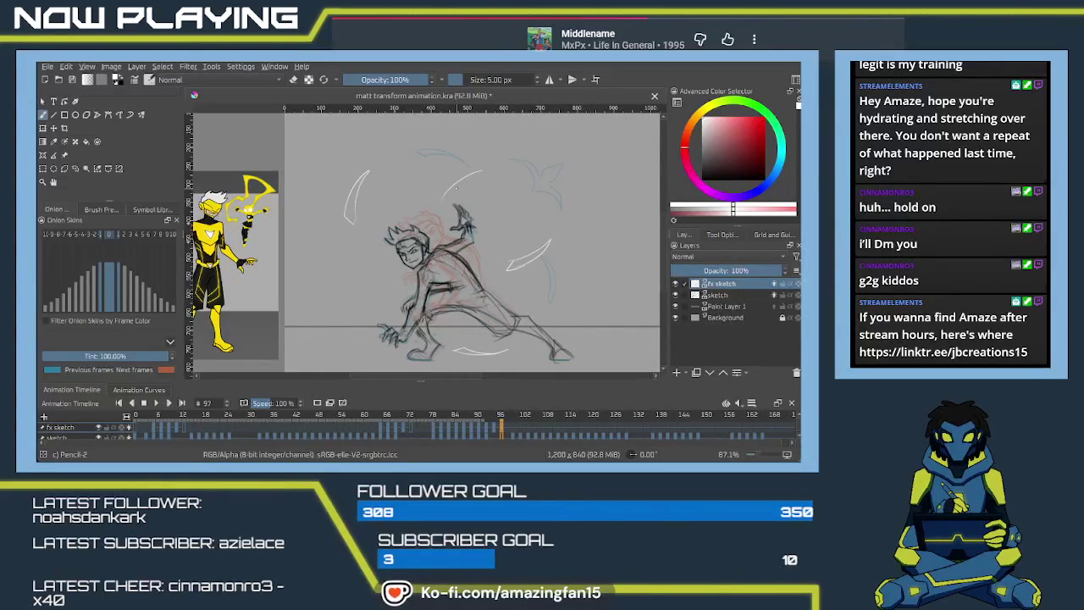
drag(481, 173, 440, 203)
drag(507, 216, 549, 182)
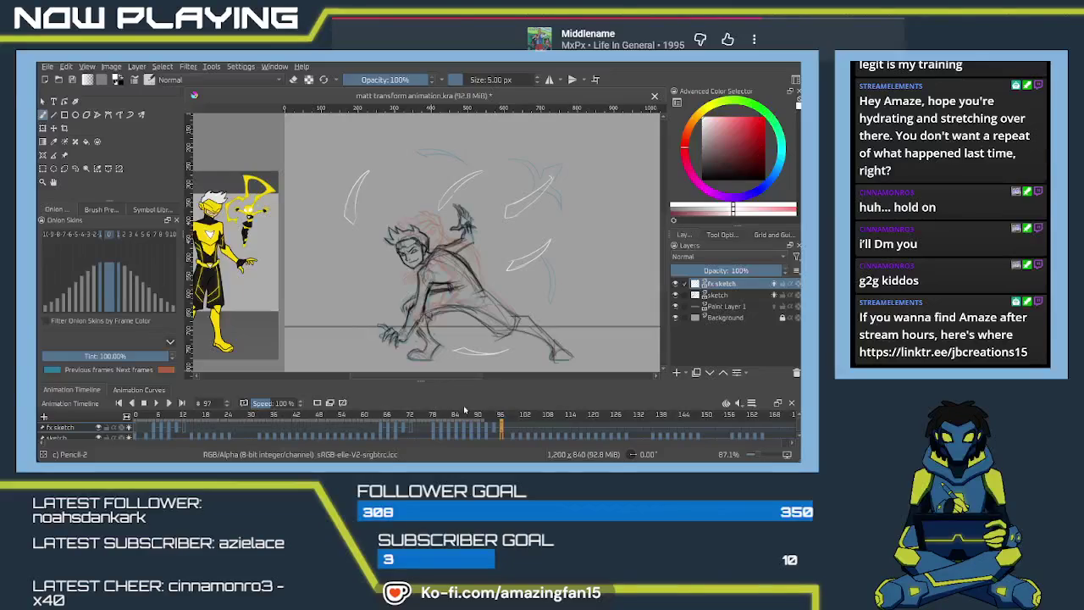
Visit frame 99, return to frame 97, then arrow-step through frame 93 to frame 95.
click(510, 429)
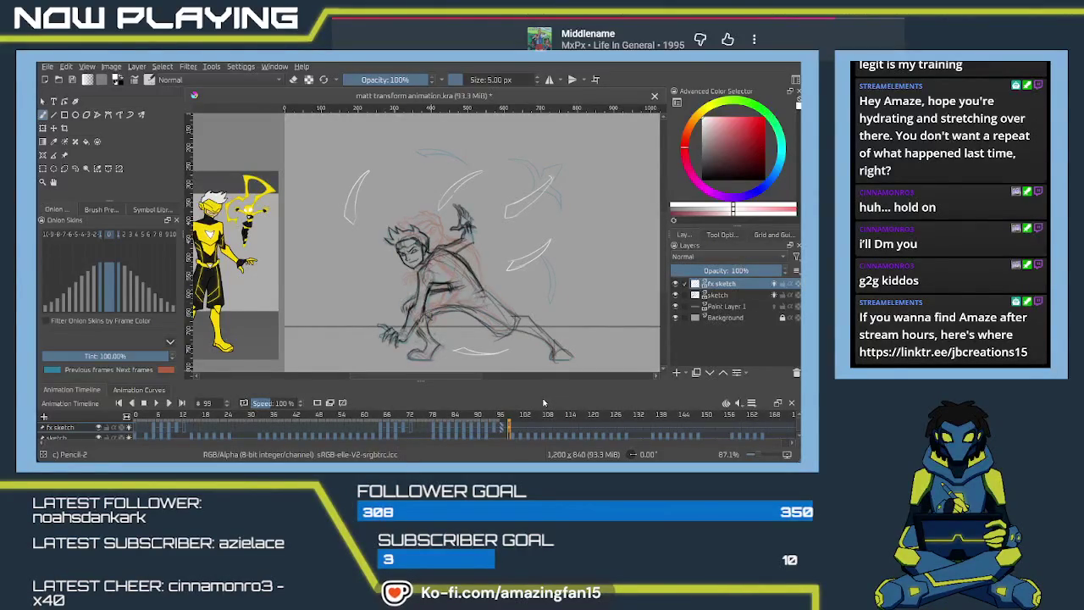
key(Delete)
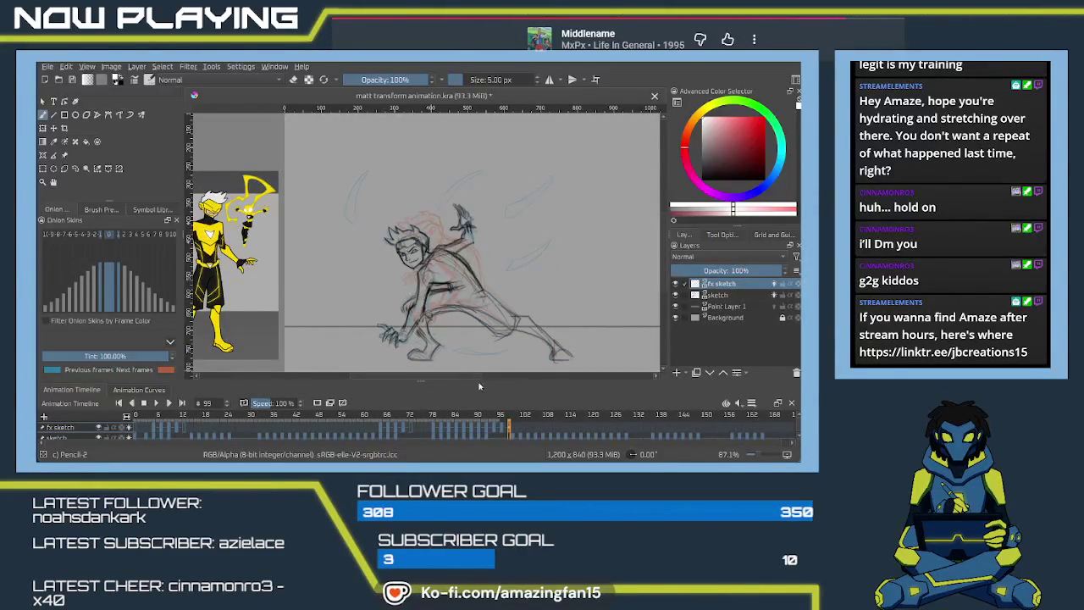
click(500, 428)
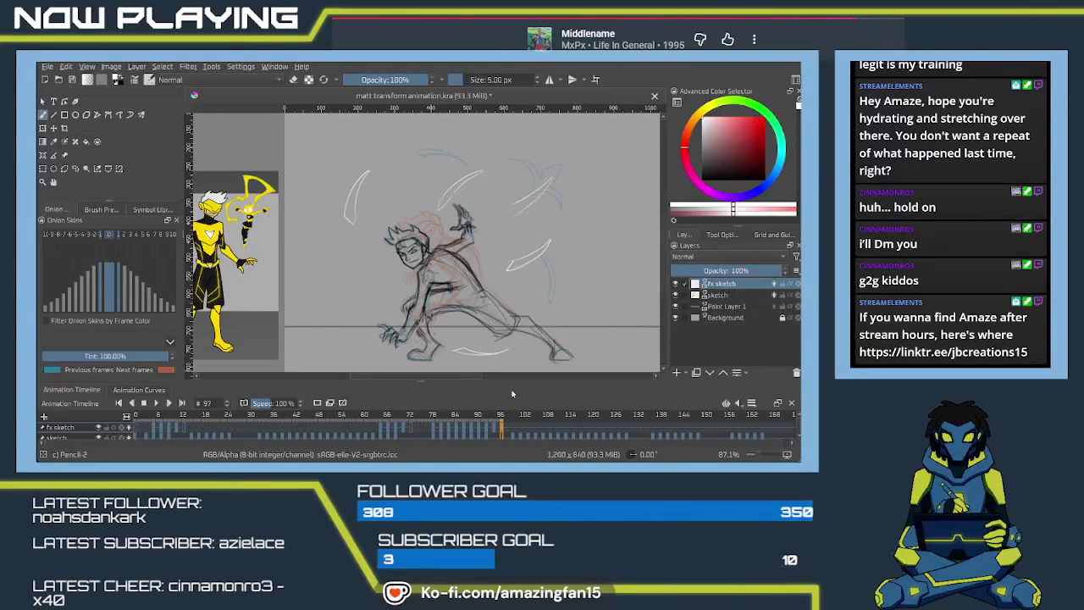
key(Left)
key(Left)
key(Left)
key(Left)
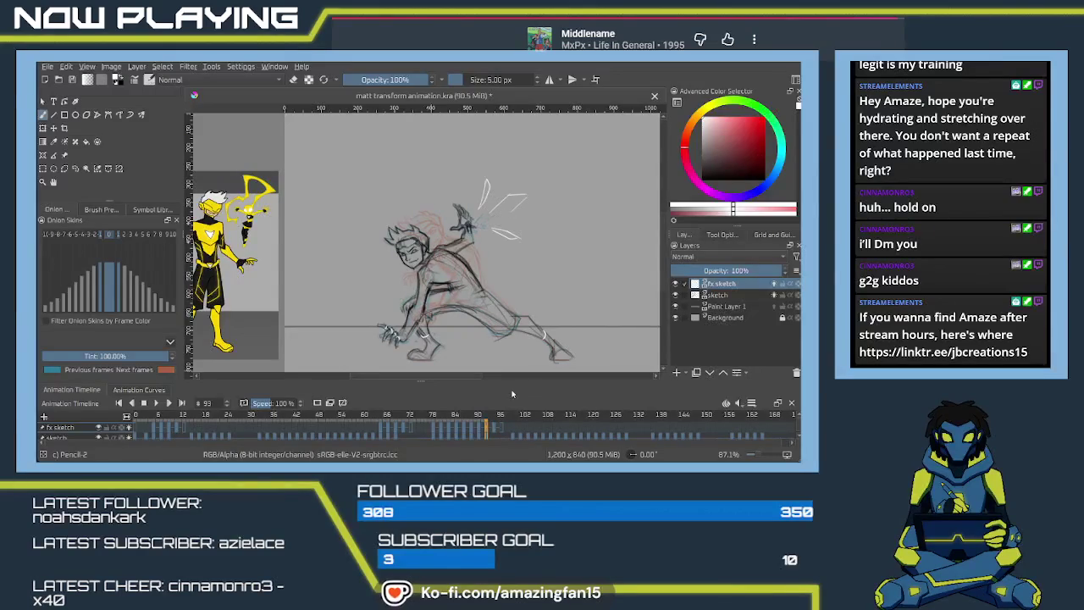
key(Right)
key(Right)
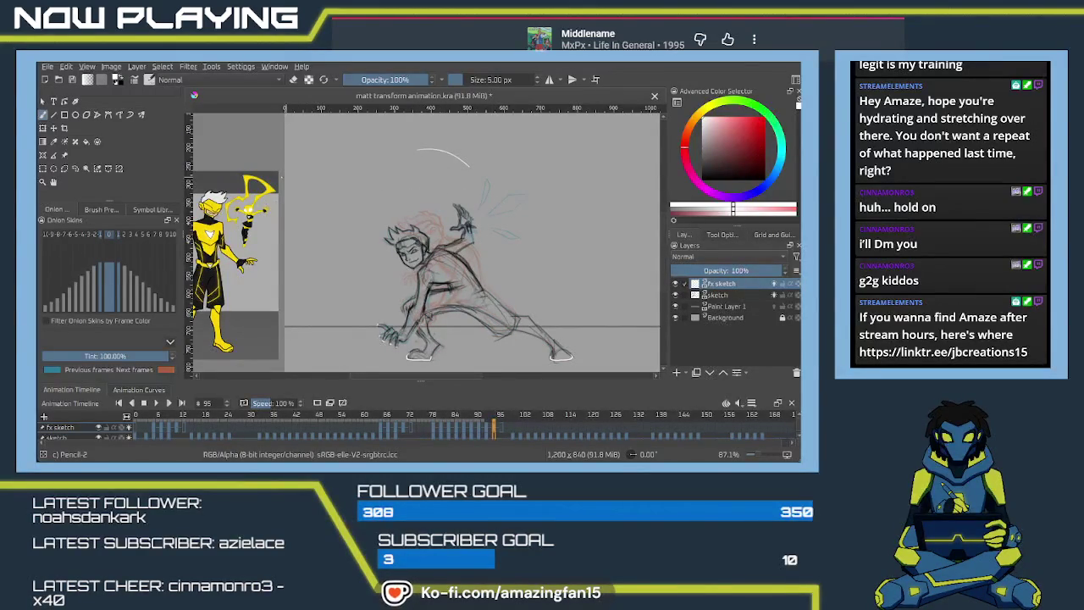
Switch from Eraser Soft back to Pencil-2 and draw two white arcs above the head.
right_click(306, 199)
click(359, 180)
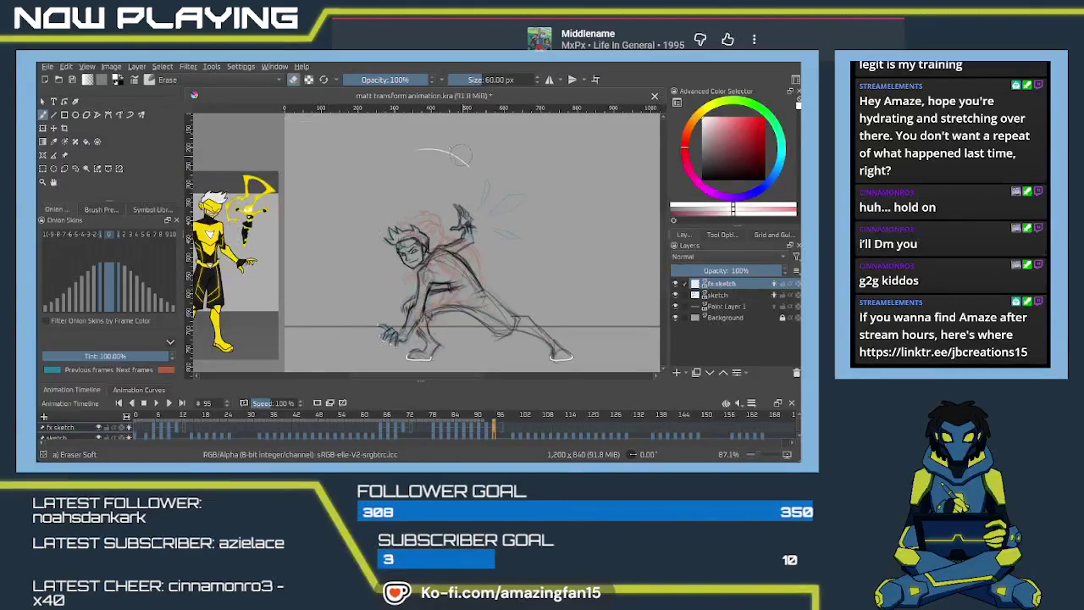
key(slash)
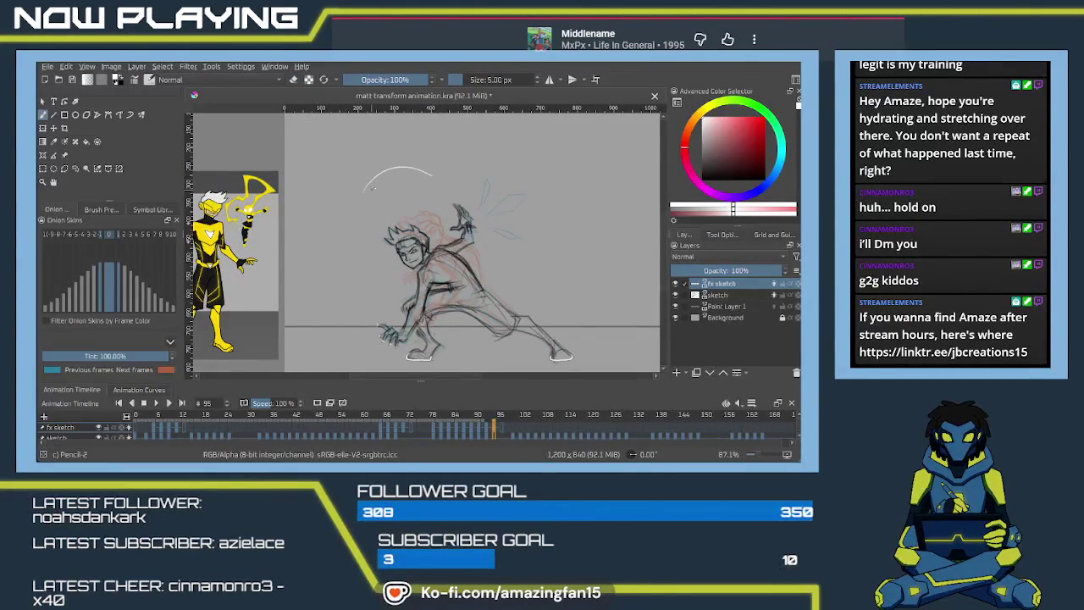
drag(430, 181, 364, 205)
key(ctrl+z)
drag(464, 181, 408, 167)
drag(380, 180, 456, 162)
Add parallel white curves down the right side and a short stroke beside the hair.
drag(511, 243, 503, 308)
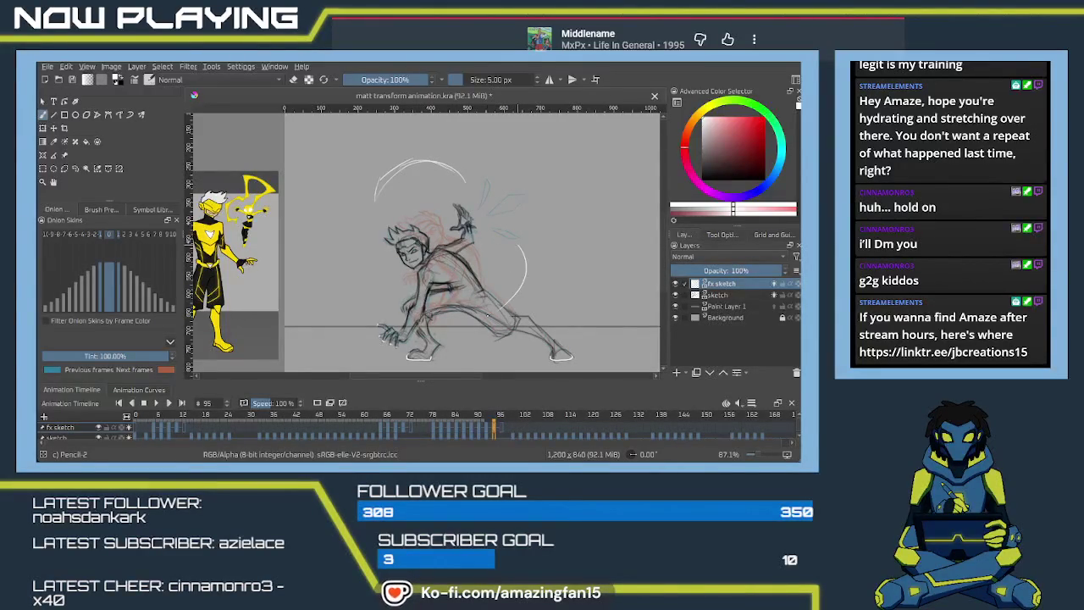
drag(521, 252, 502, 304)
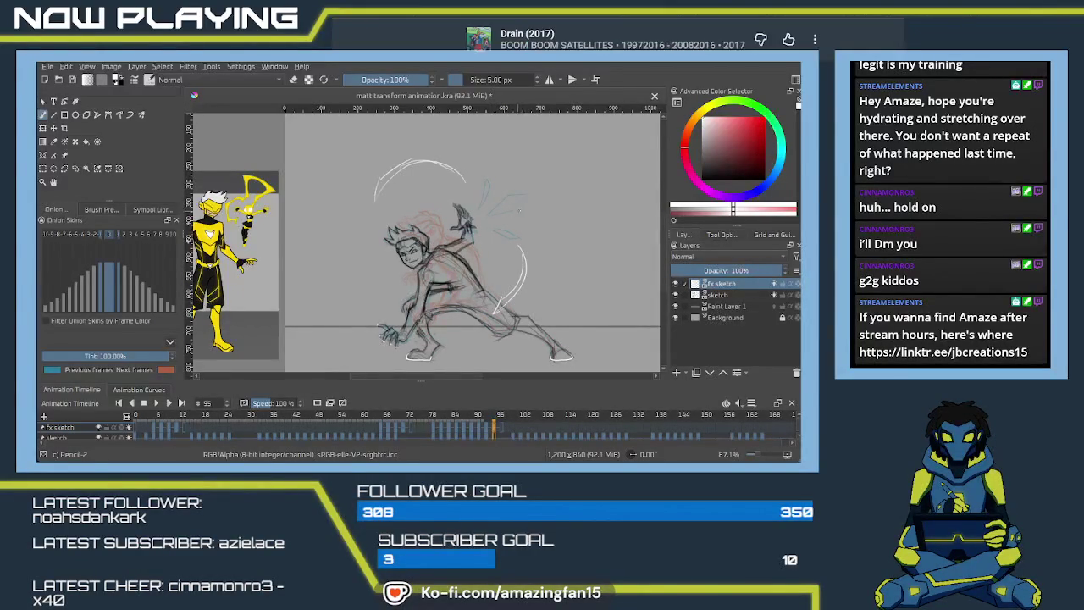
drag(529, 211, 561, 244)
key(ctrl+z)
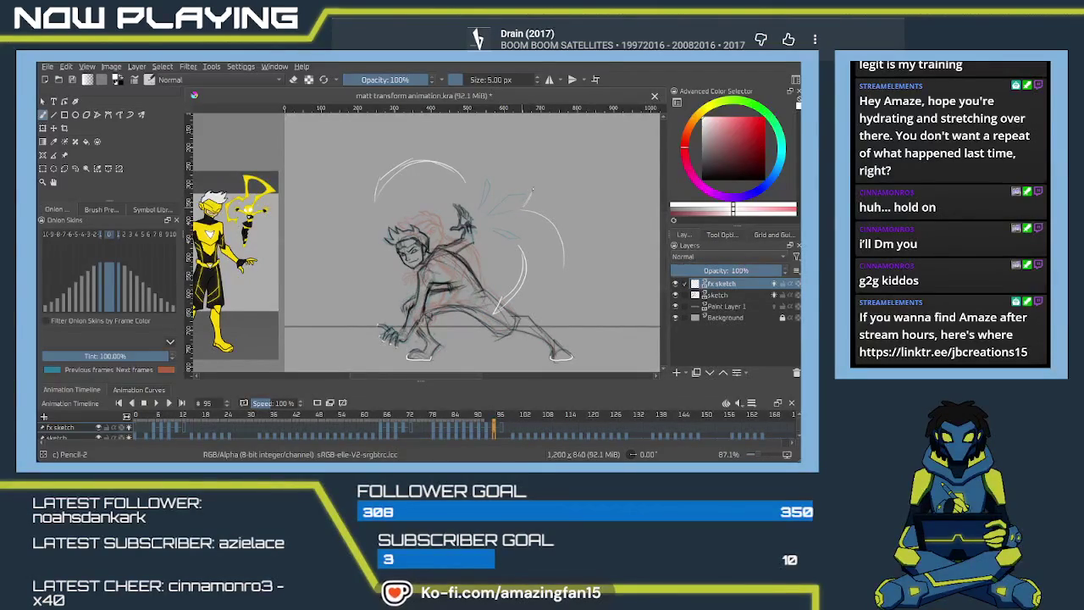
drag(508, 192, 482, 153)
key(ctrl+z)
drag(530, 186, 560, 174)
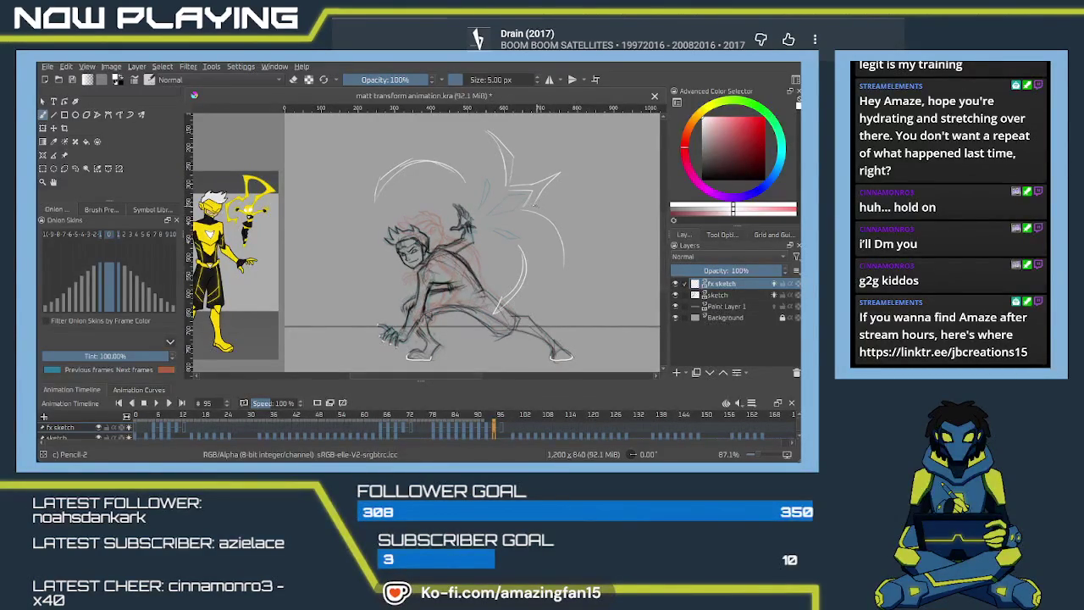
mouse_move(556, 214)
mouse_down()
mouse_move(569, 245)
mouse_move(560, 264)
mouse_up()
key(ctrl+z)
On frame 97, draw a double white swoosh left of the figure and an arc beneath it.
click(501, 431)
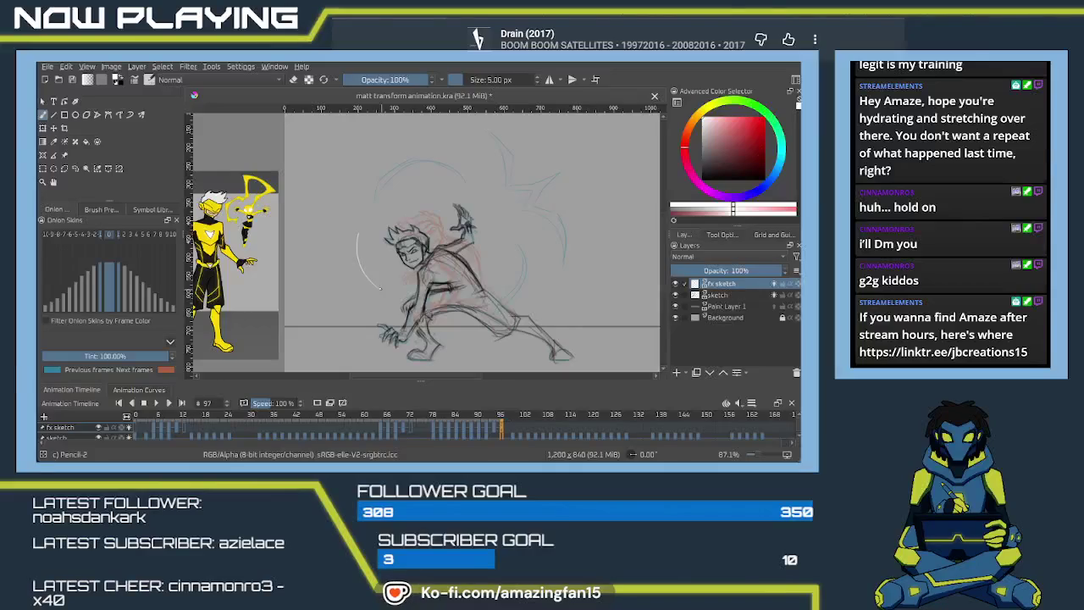
drag(363, 237, 438, 289)
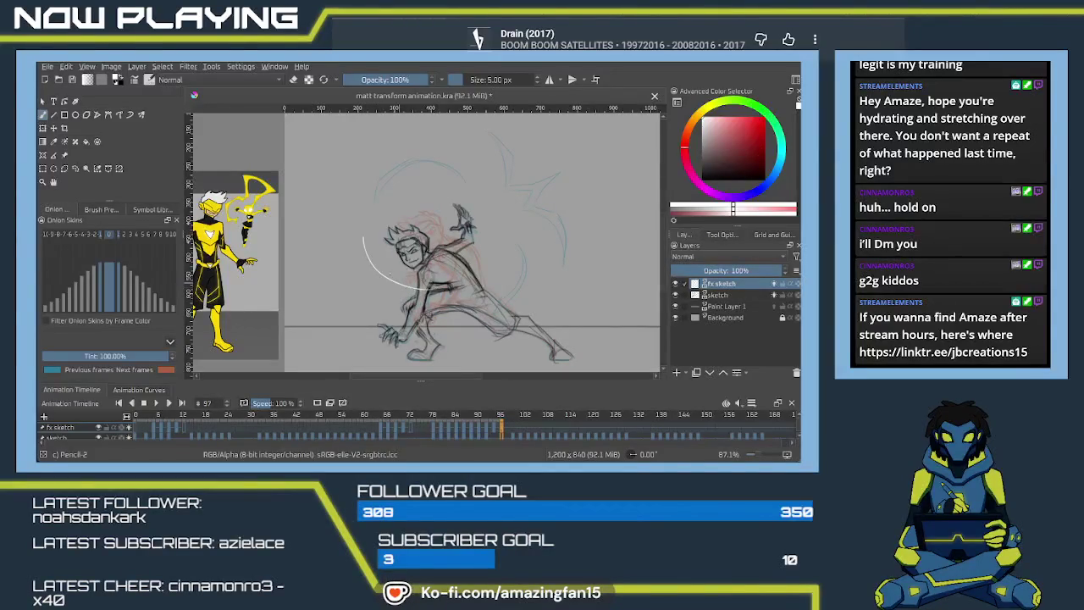
drag(366, 246, 383, 287)
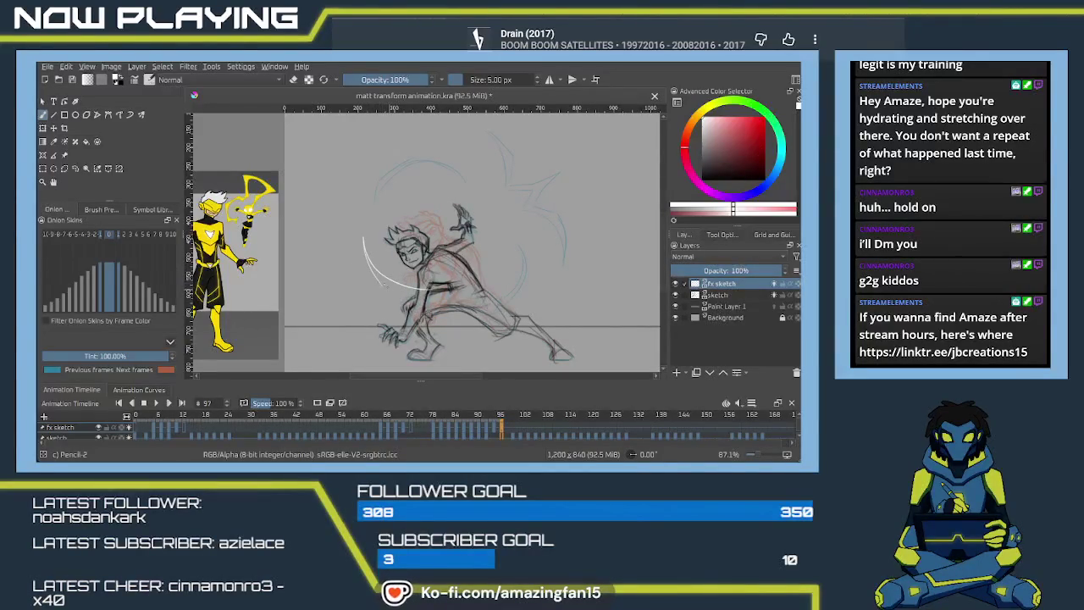
key(ctrl+z)
drag(364, 244, 395, 286)
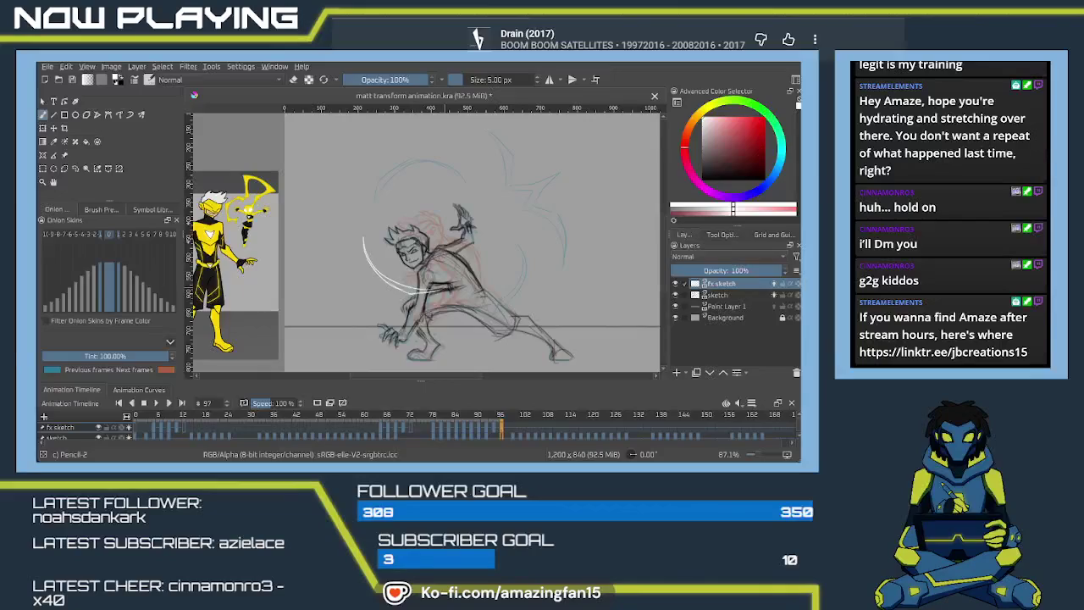
drag(460, 332, 357, 326)
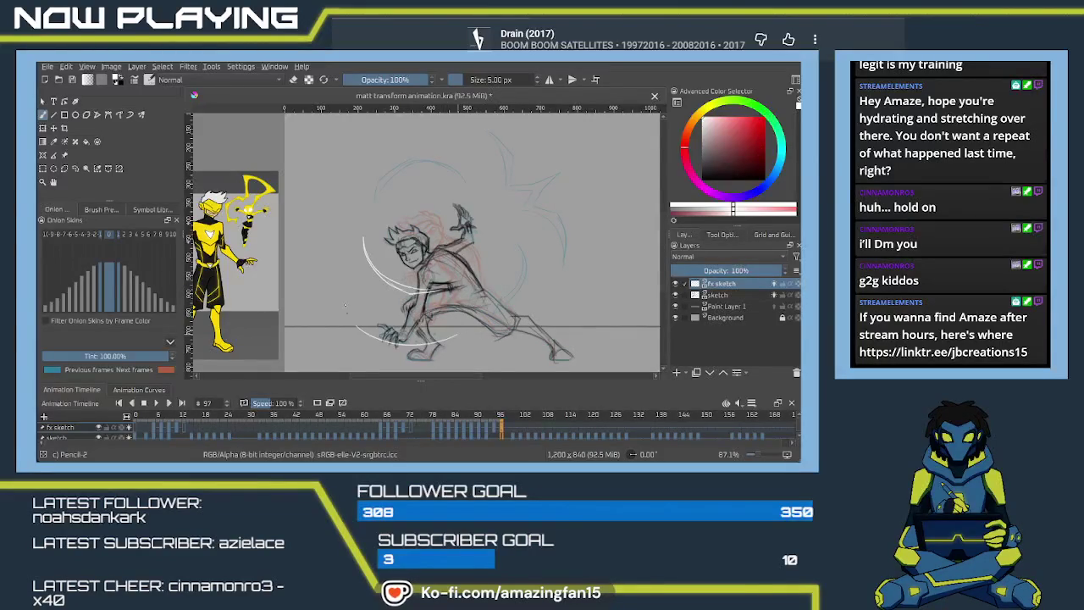
key(ctrl+z)
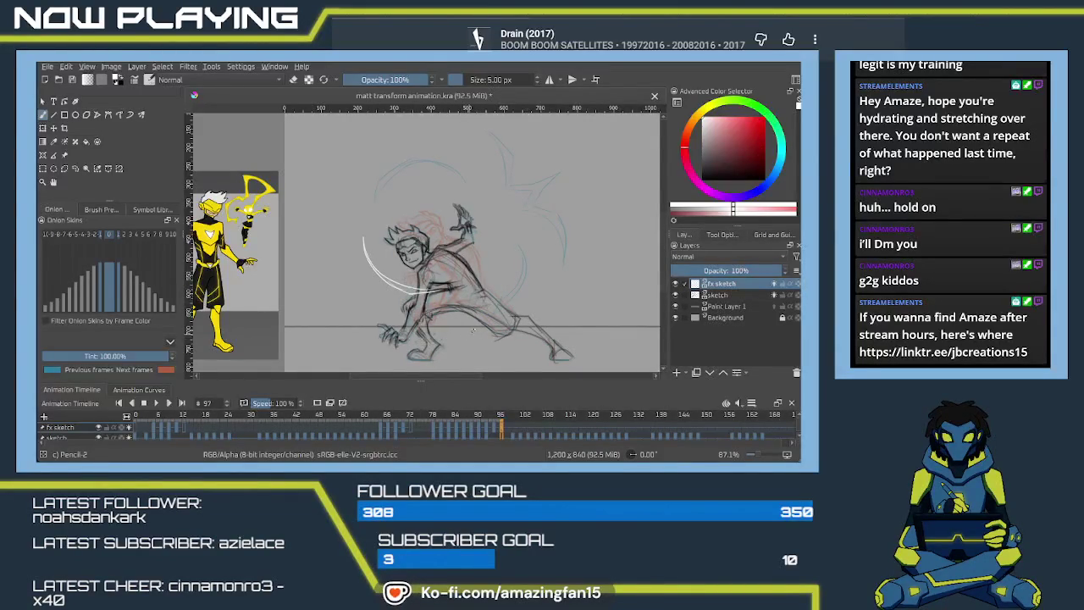
mouse_move(435, 348)
mouse_down()
mouse_move(361, 342)
mouse_move(447, 347)
mouse_up()
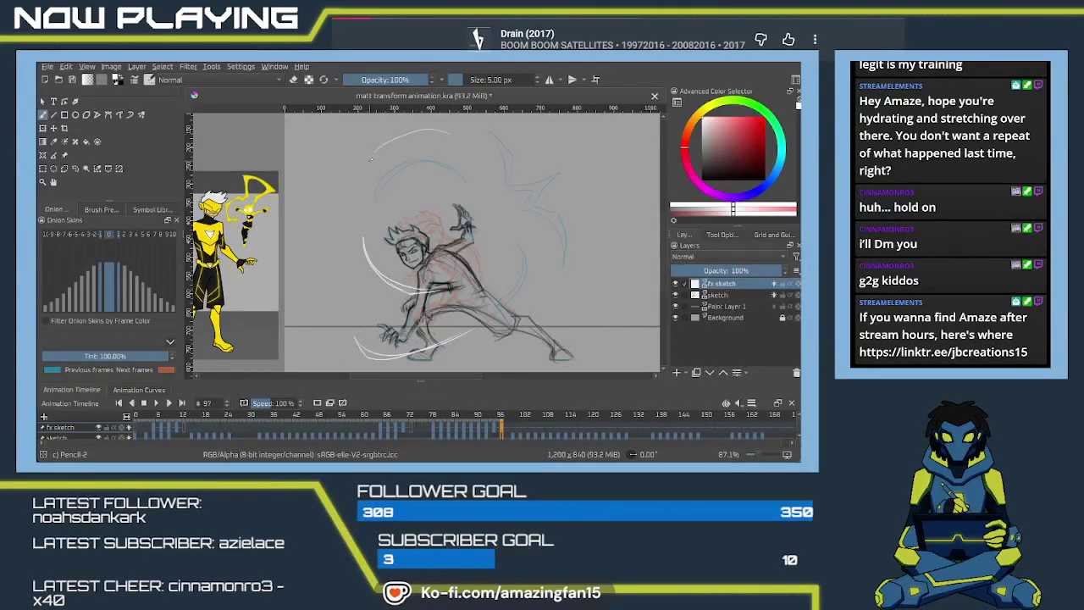
Add a white arc across the top and two sweeping arcs down the right side.
mouse_move(436, 131)
mouse_down()
mouse_move(352, 163)
mouse_move(440, 134)
mouse_up()
drag(562, 299, 498, 342)
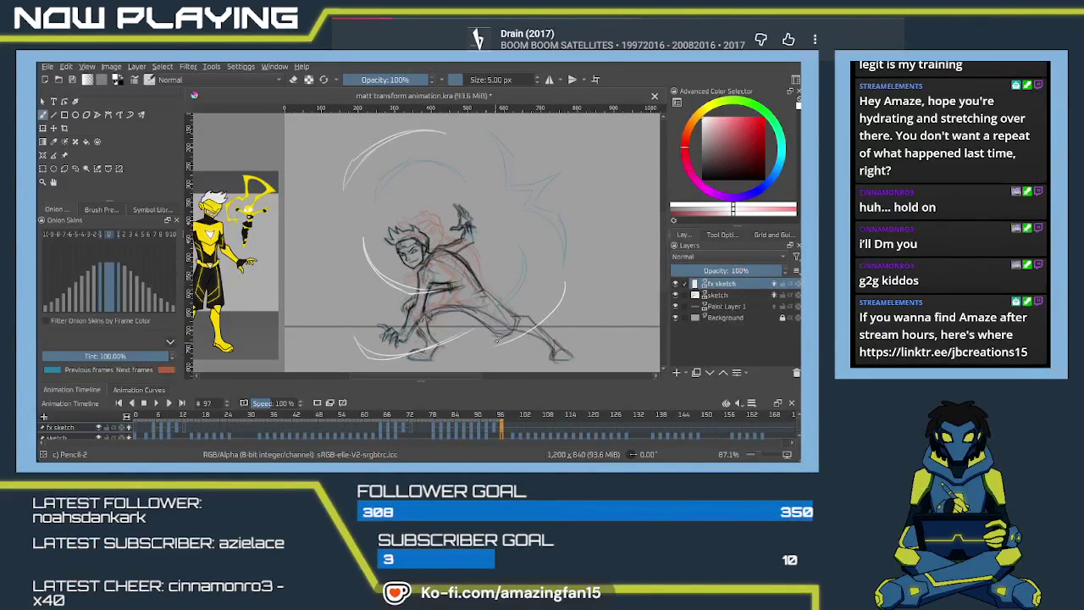
key(ctrl+z)
key(ctrl+shift+z)
key(ctrl+z)
drag(560, 287, 502, 343)
key(ctrl+z)
drag(559, 286, 481, 340)
drag(556, 296, 508, 349)
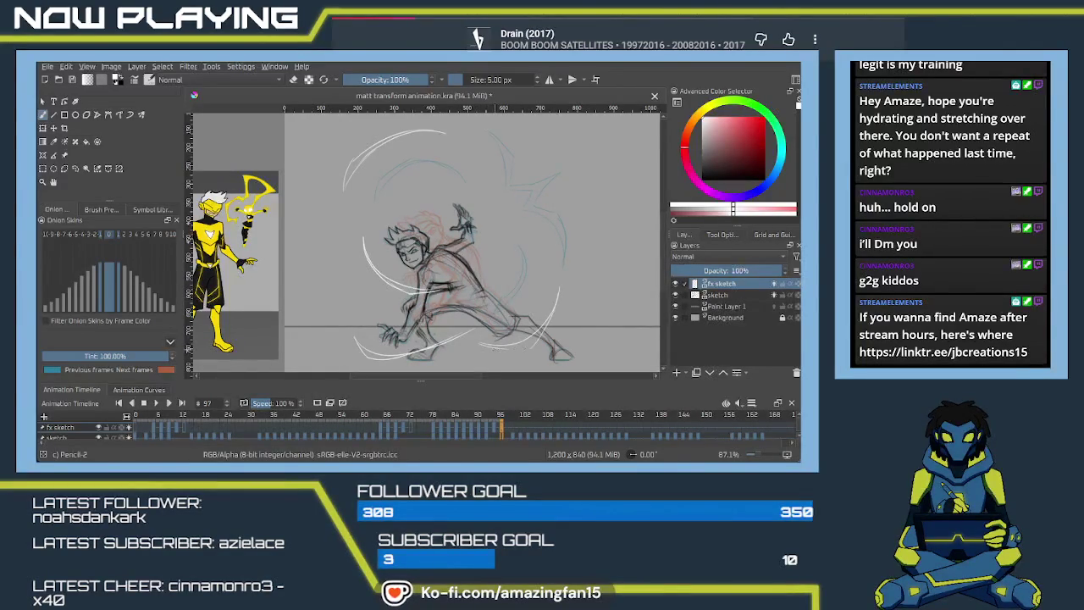
Draw a white arc over the upper right, then move on to frame 99.
drag(547, 276, 527, 306)
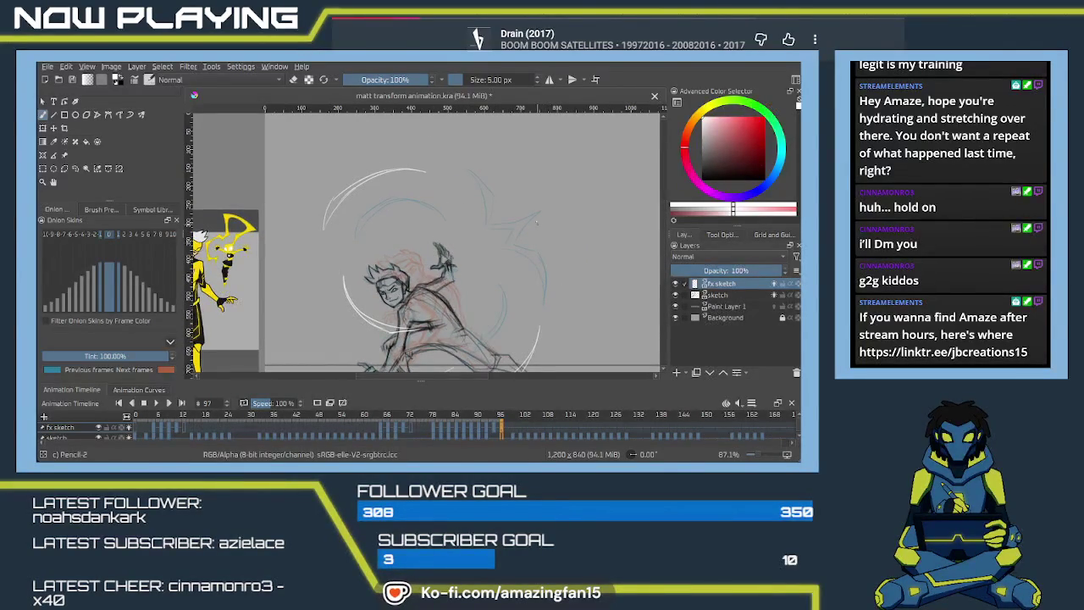
drag(541, 213, 479, 182)
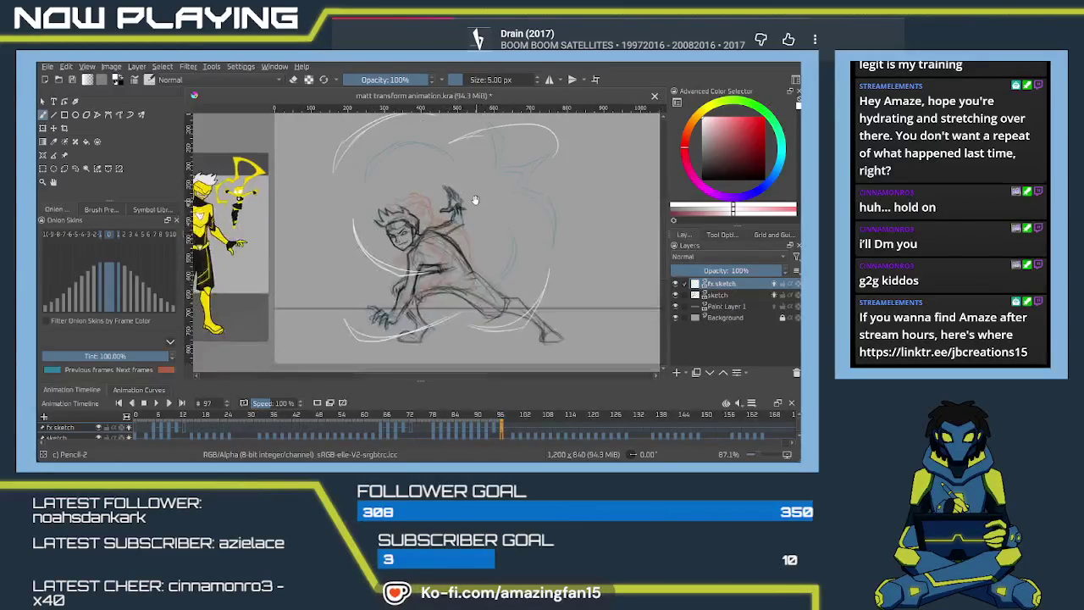
drag(476, 203, 488, 224)
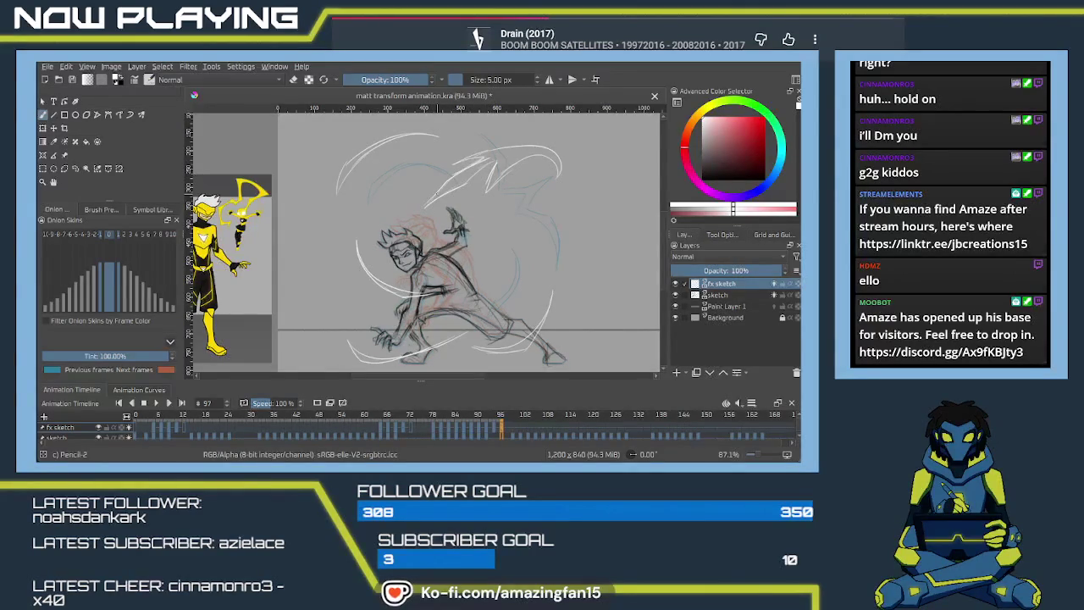
click(509, 428)
Draw a white swoosh arcing out to the right of the torso.
key(ctrl+z)
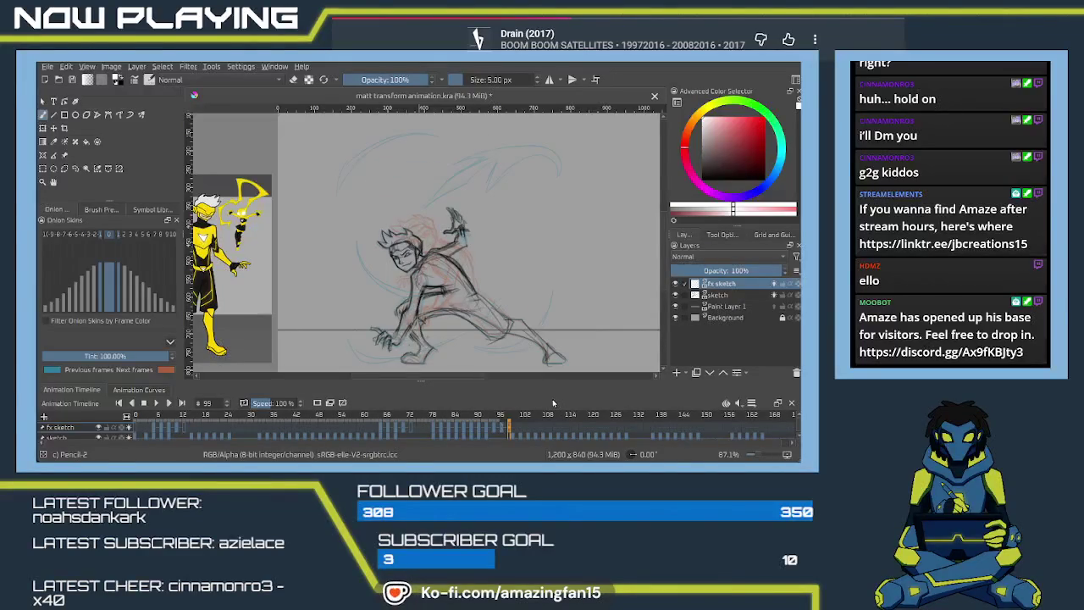
drag(454, 273, 405, 227)
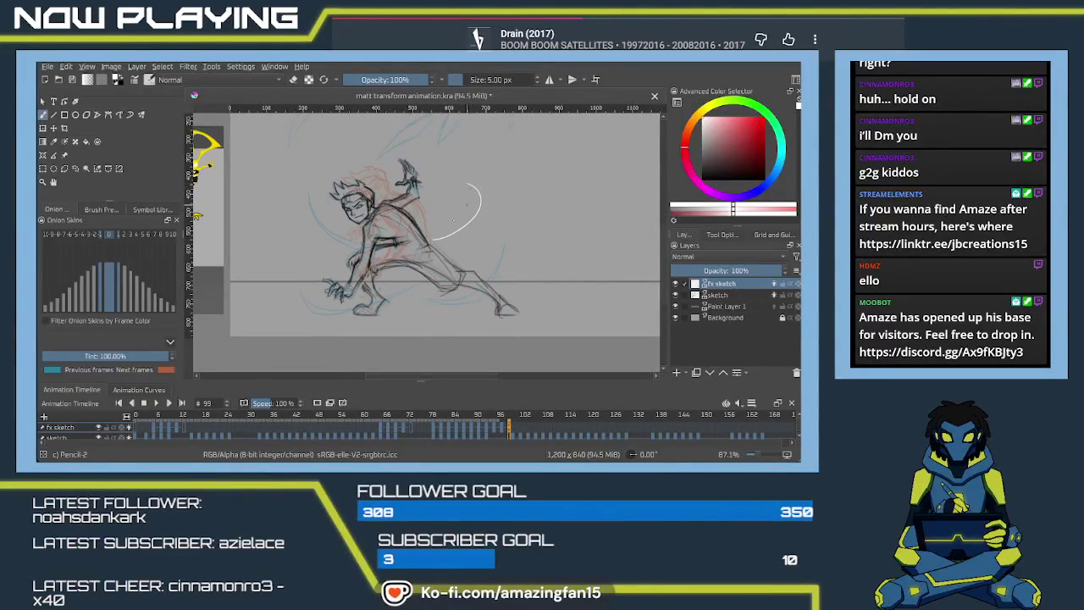
drag(417, 244, 480, 212)
key(ctrl+z)
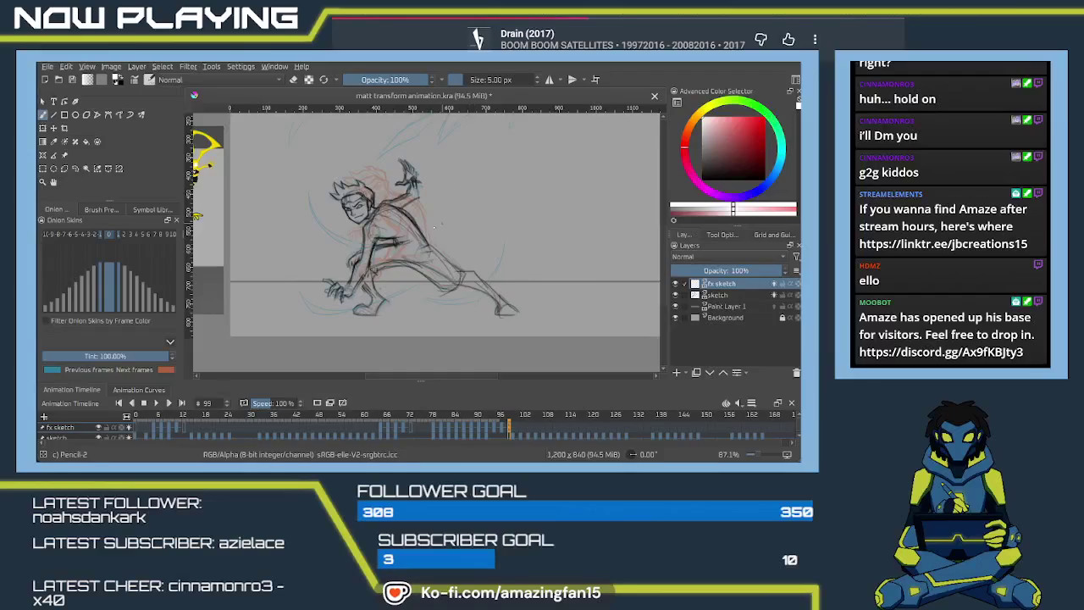
mouse_move(424, 238)
mouse_down()
mouse_move(456, 185)
mouse_move(481, 213)
mouse_up()
Add a strengthened white arc at the lower left and strokes toward the hand and legs.
mouse_move(361, 245)
mouse_down()
mouse_move(411, 265)
mouse_move(423, 234)
mouse_up()
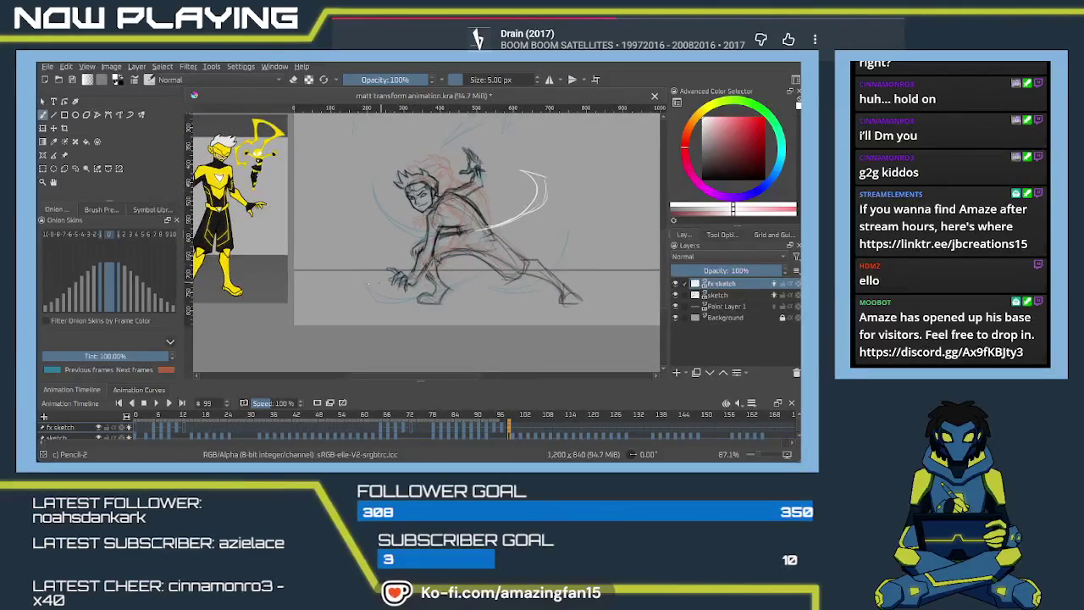
drag(362, 268, 400, 219)
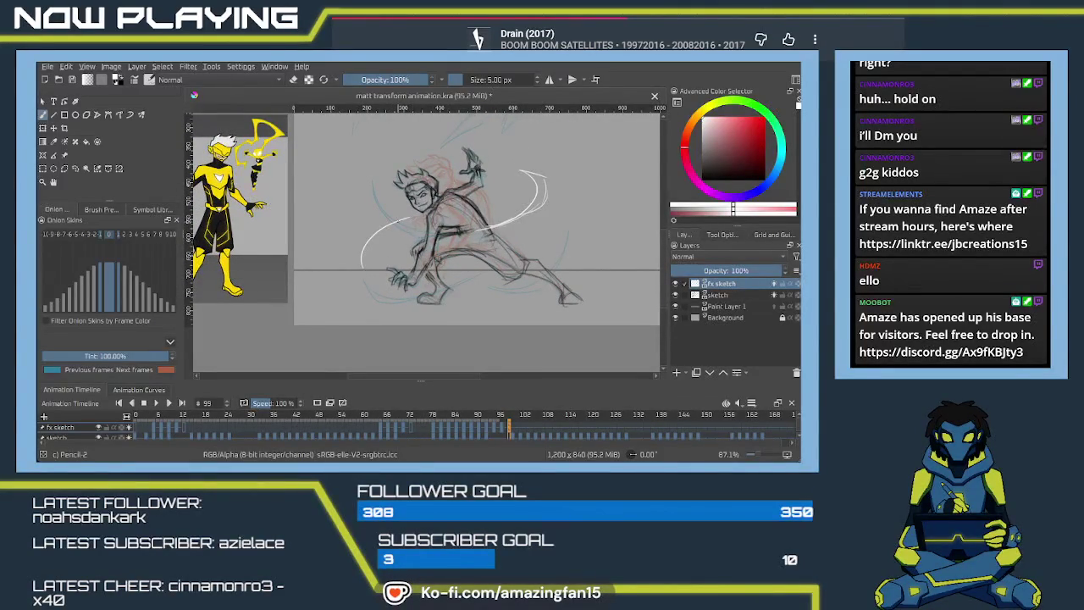
drag(359, 270, 388, 232)
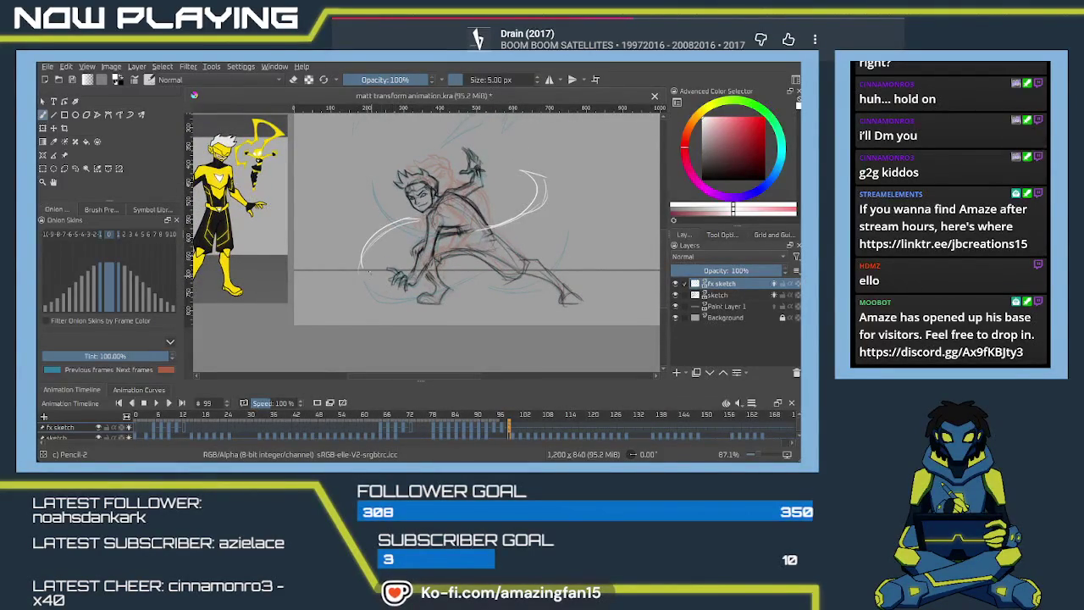
drag(514, 285, 504, 310)
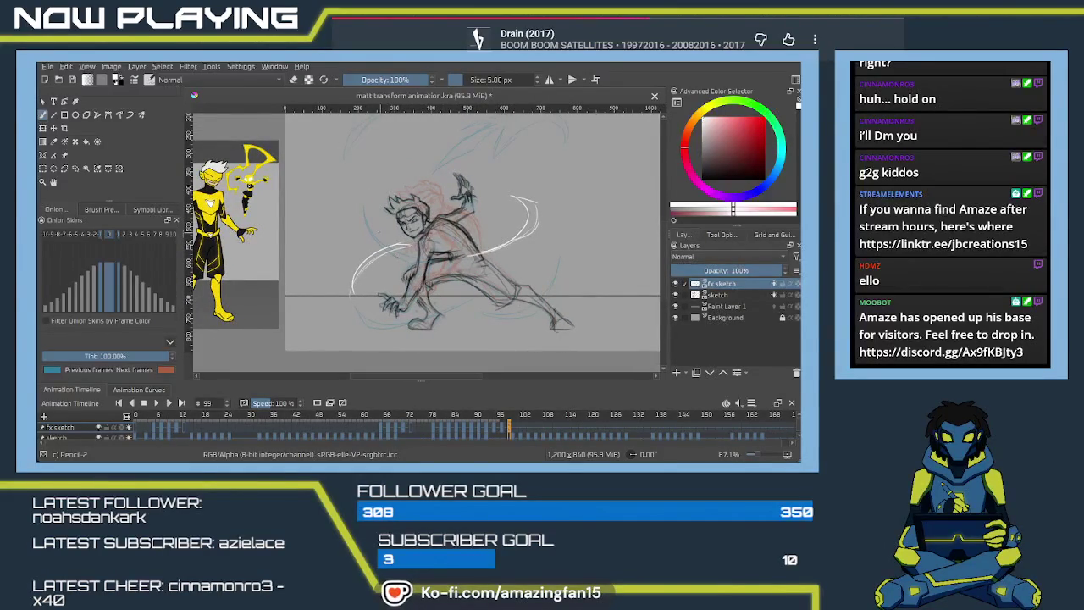
drag(403, 258, 458, 295)
drag(409, 266, 458, 302)
key(ctrl+z)
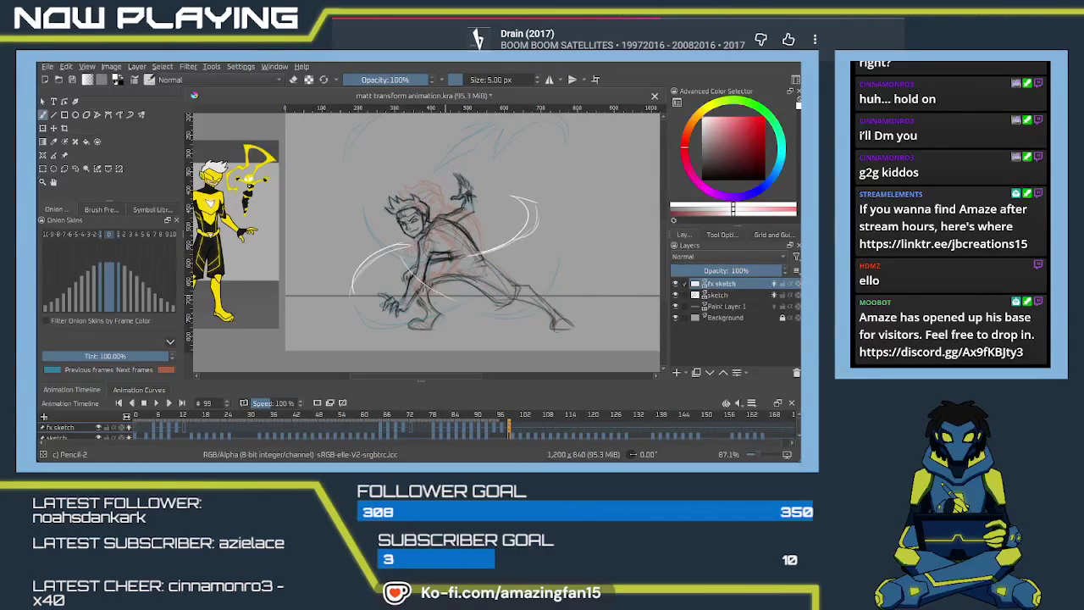
key(ctrl+z)
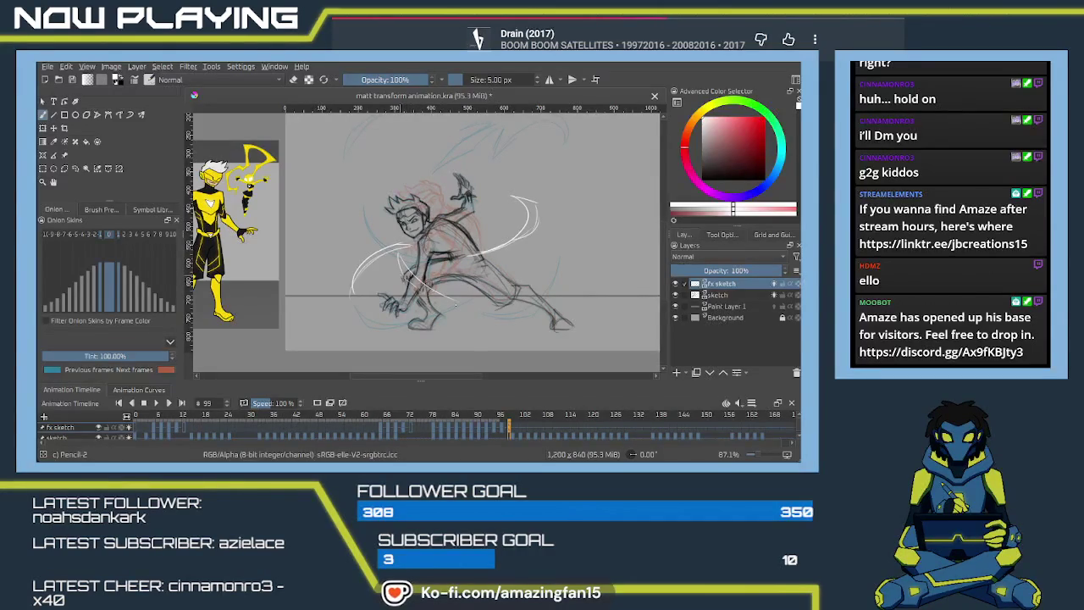
drag(401, 277, 454, 303)
Redraw the left arc, then add a long arc above the head and a stroke beside the hand.
mouse_move(390, 204)
mouse_down()
mouse_move(400, 264)
mouse_move(414, 217)
mouse_move(422, 263)
mouse_up()
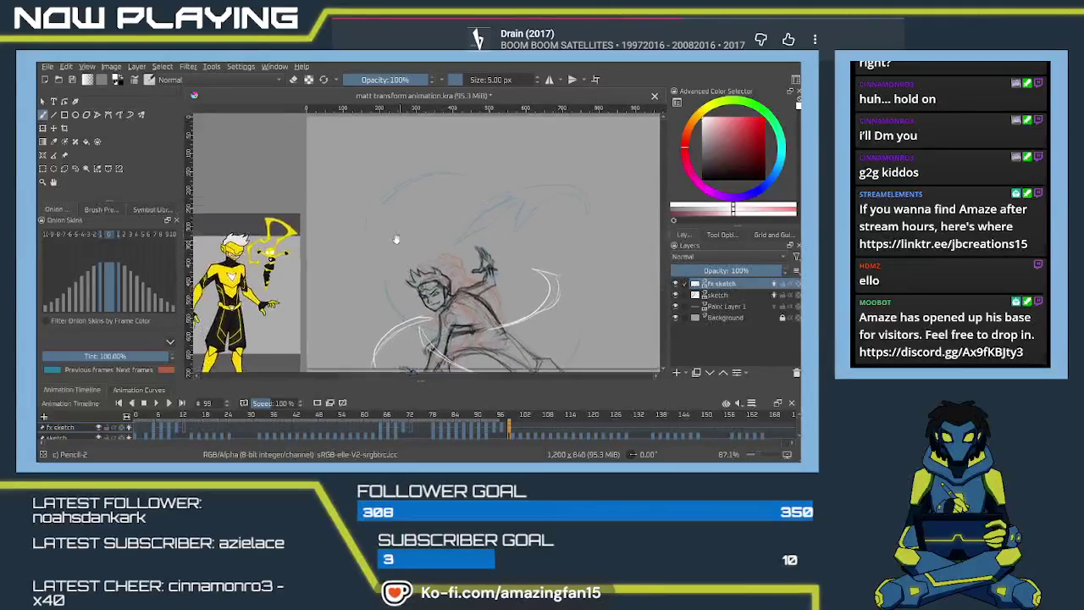
mouse_move(361, 245)
mouse_down()
mouse_move(358, 210)
mouse_move(400, 243)
mouse_up()
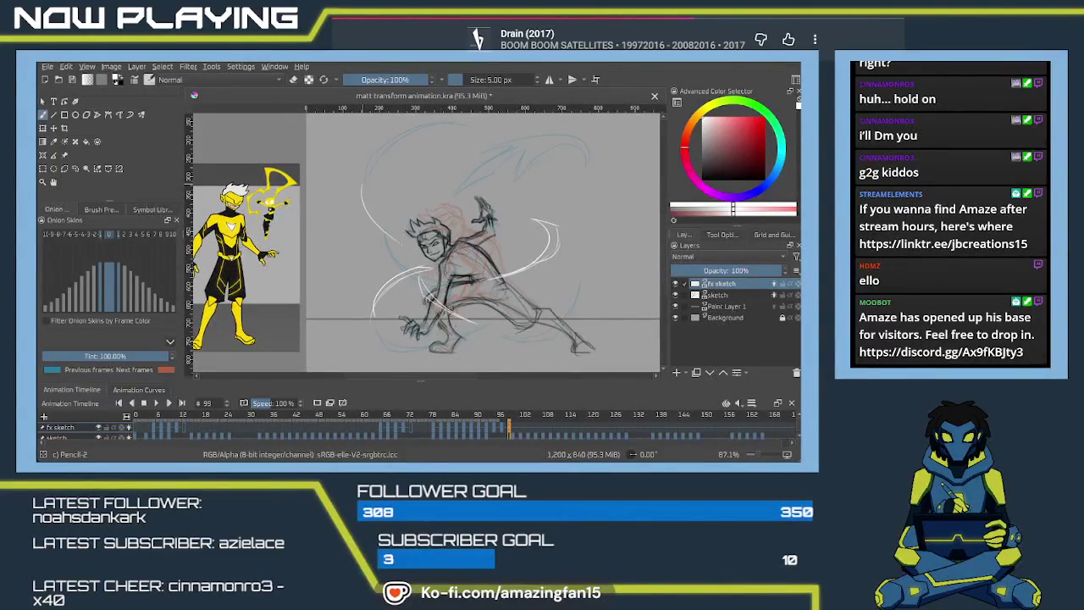
key(ctrl+z)
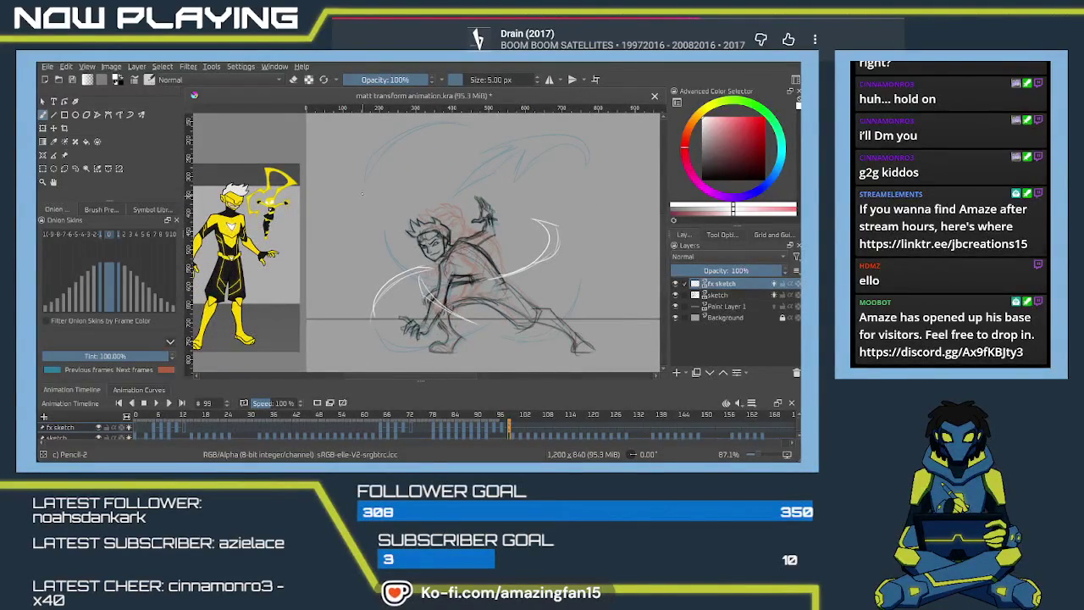
drag(364, 184, 383, 240)
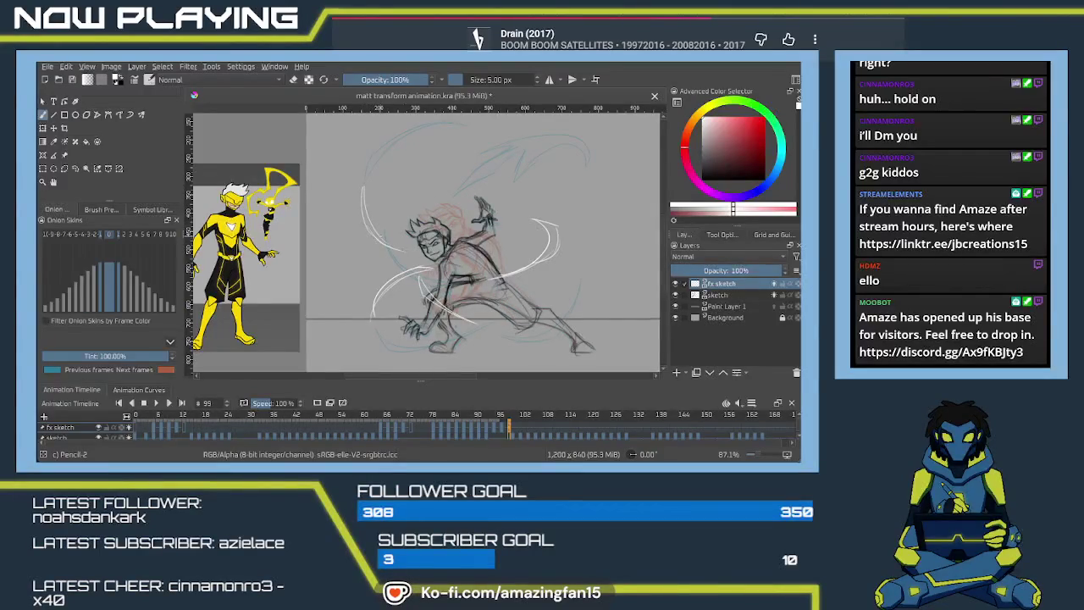
drag(496, 172, 506, 170)
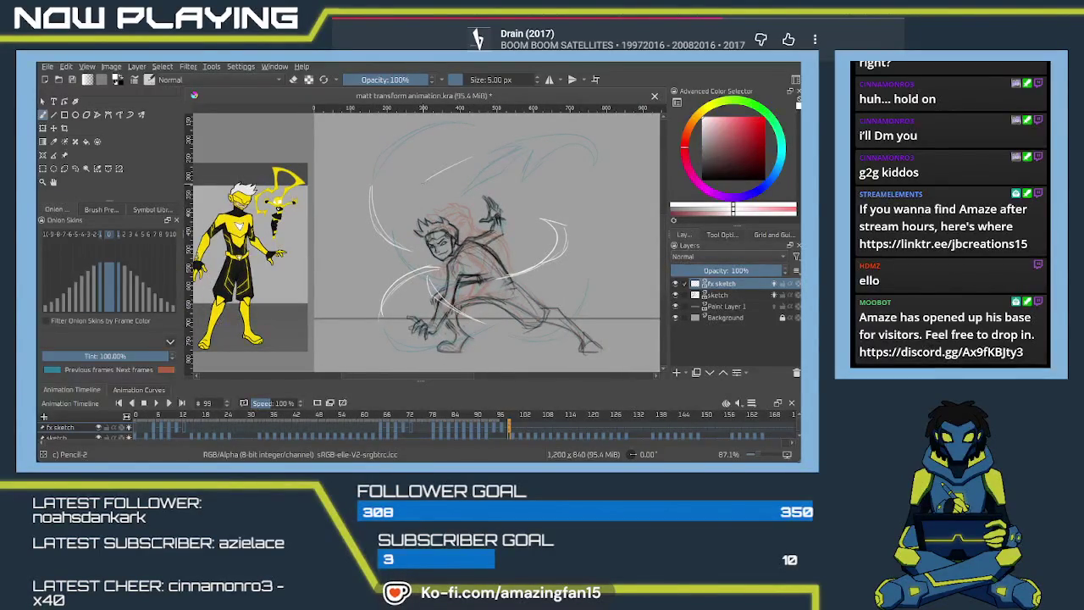
drag(450, 167, 408, 199)
key(ctrl+z)
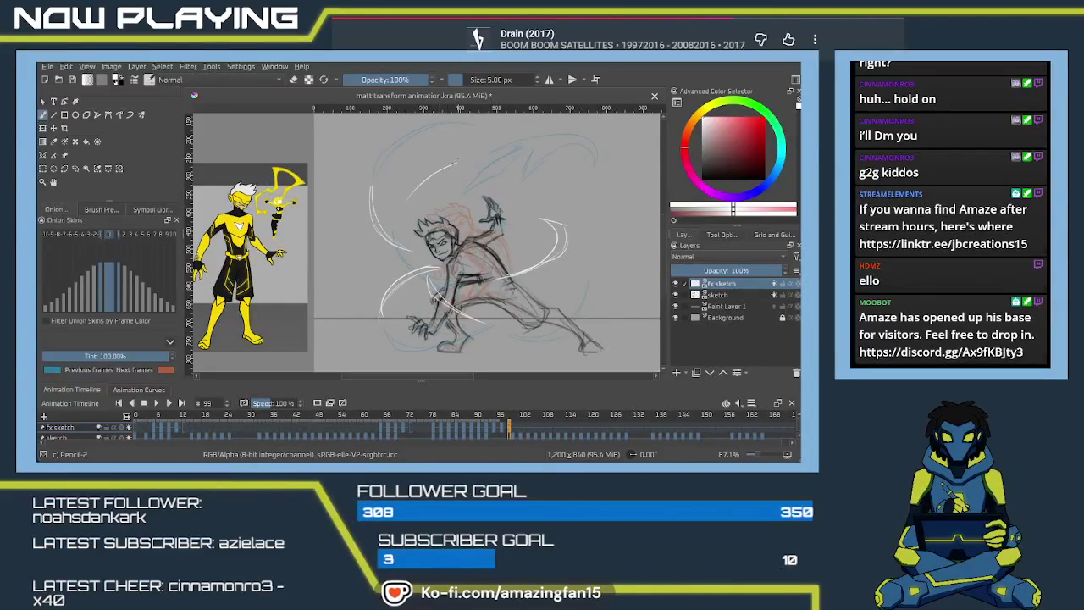
drag(454, 165, 409, 201)
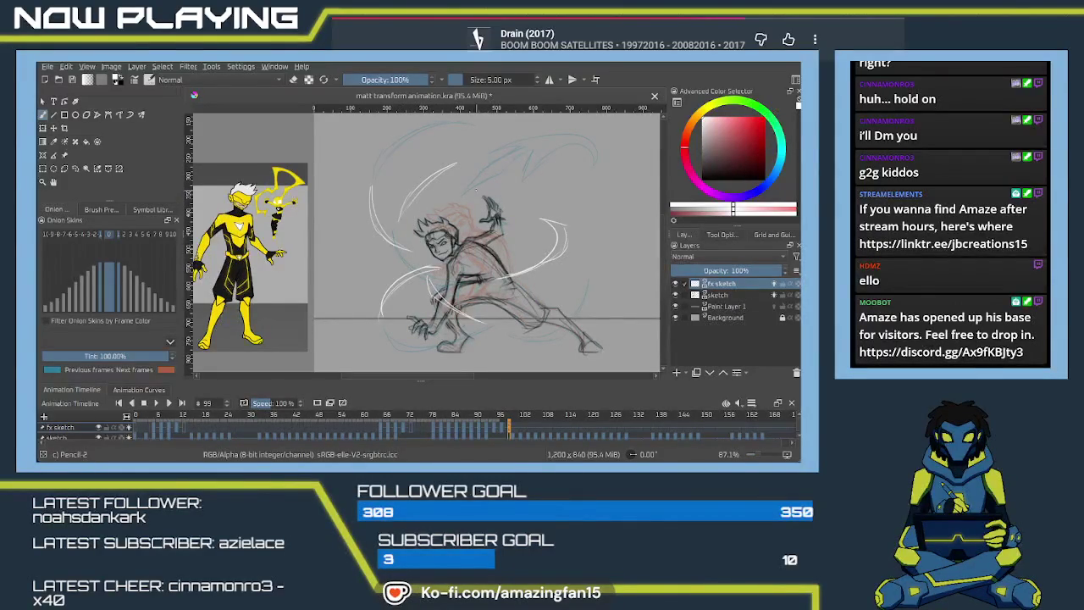
drag(520, 190, 518, 232)
drag(429, 292, 417, 280)
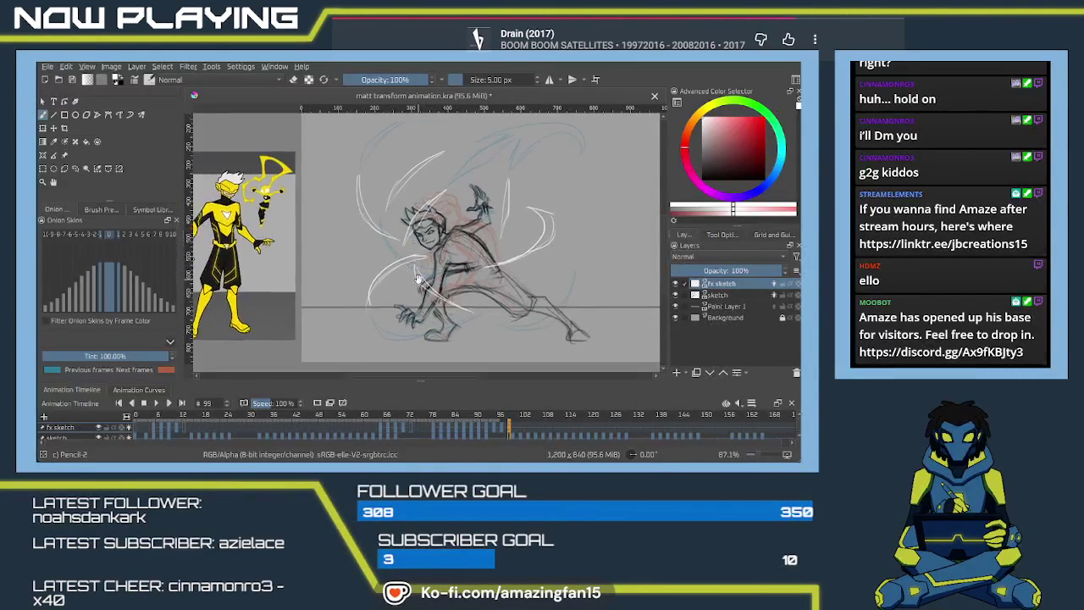
Step to frames 100–101, select then deselect sketch frames 100–166, and return to frame 101.
click(515, 428)
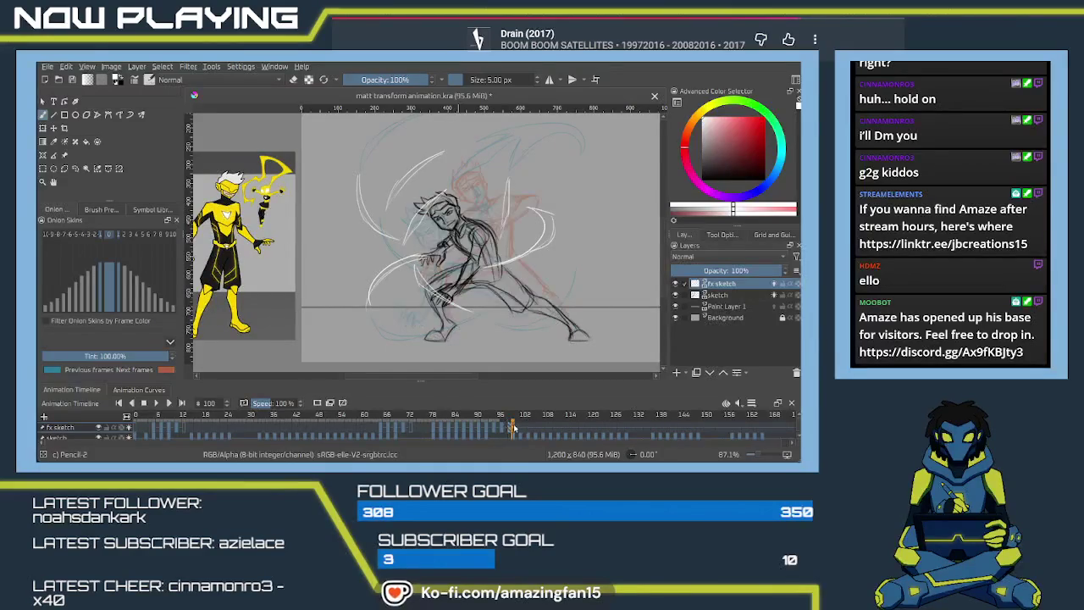
click(517, 429)
click(514, 435)
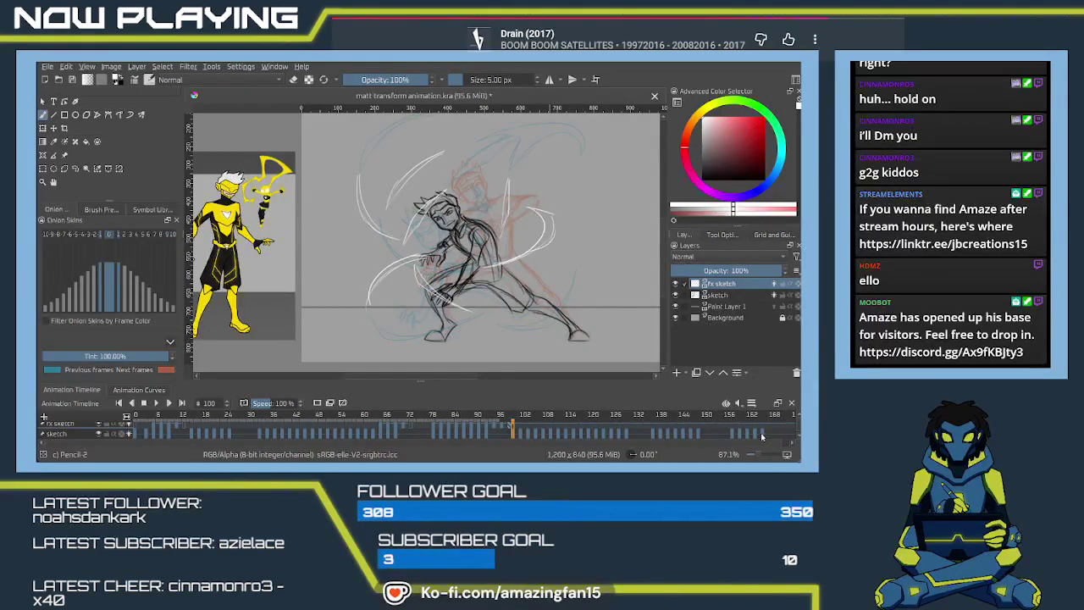
click(727, 294)
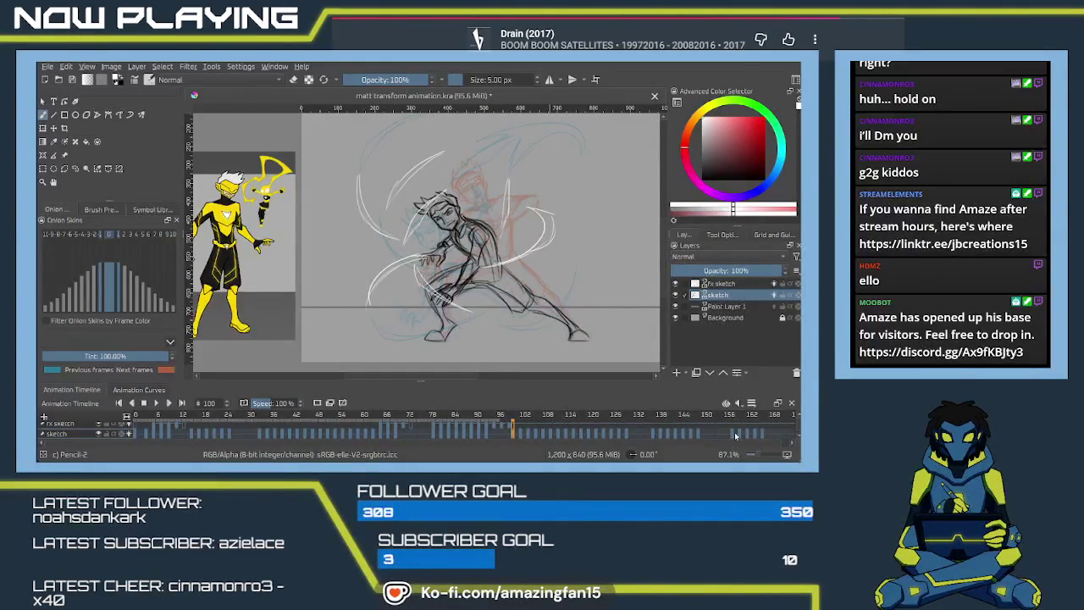
shift+click(763, 437)
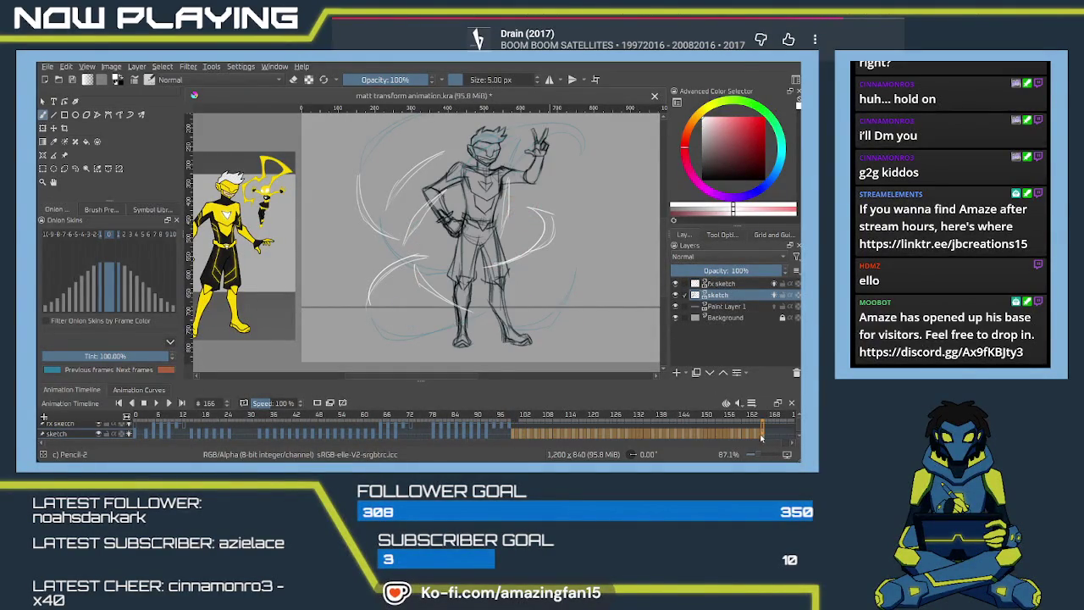
click(513, 438)
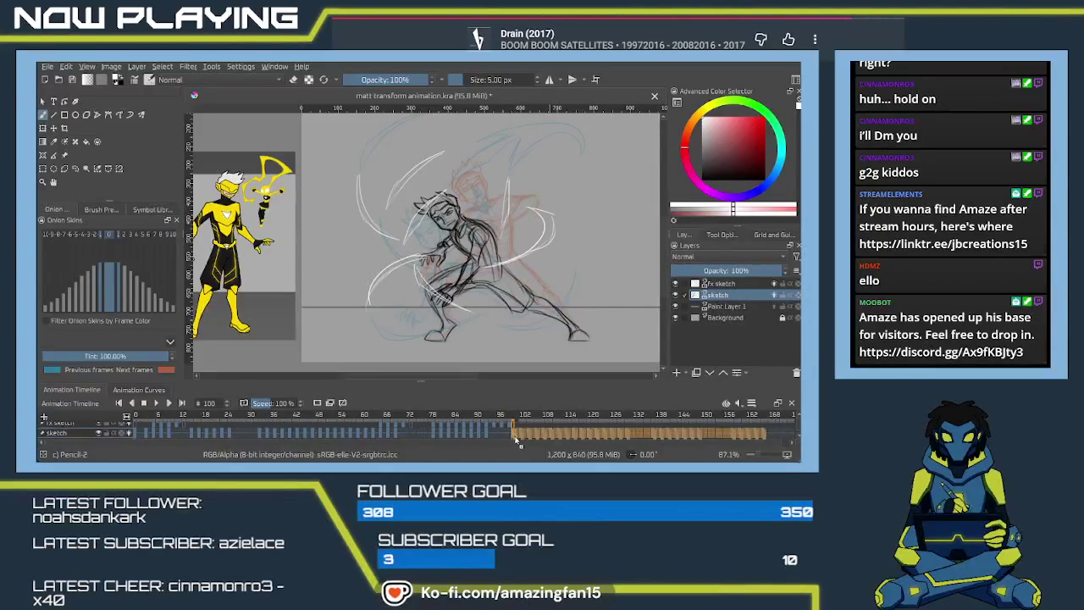
click(517, 436)
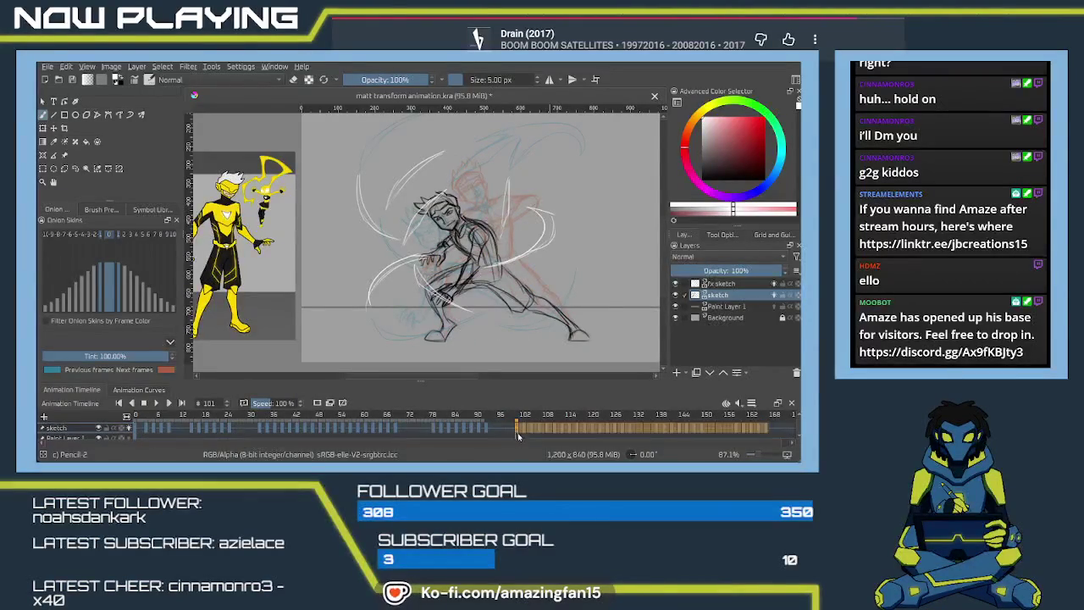
click(798, 417)
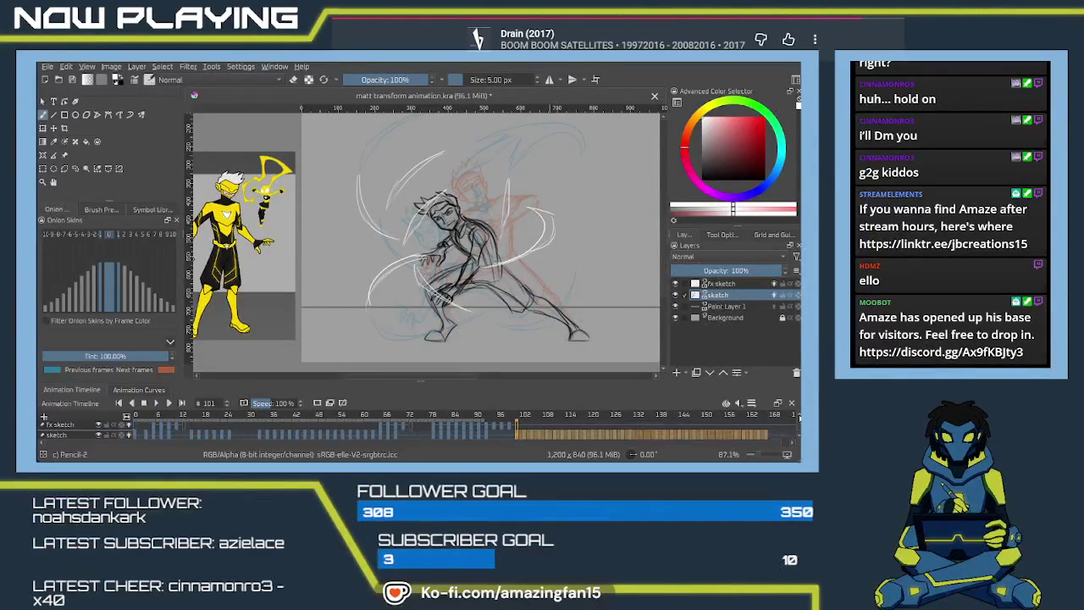
click(512, 429)
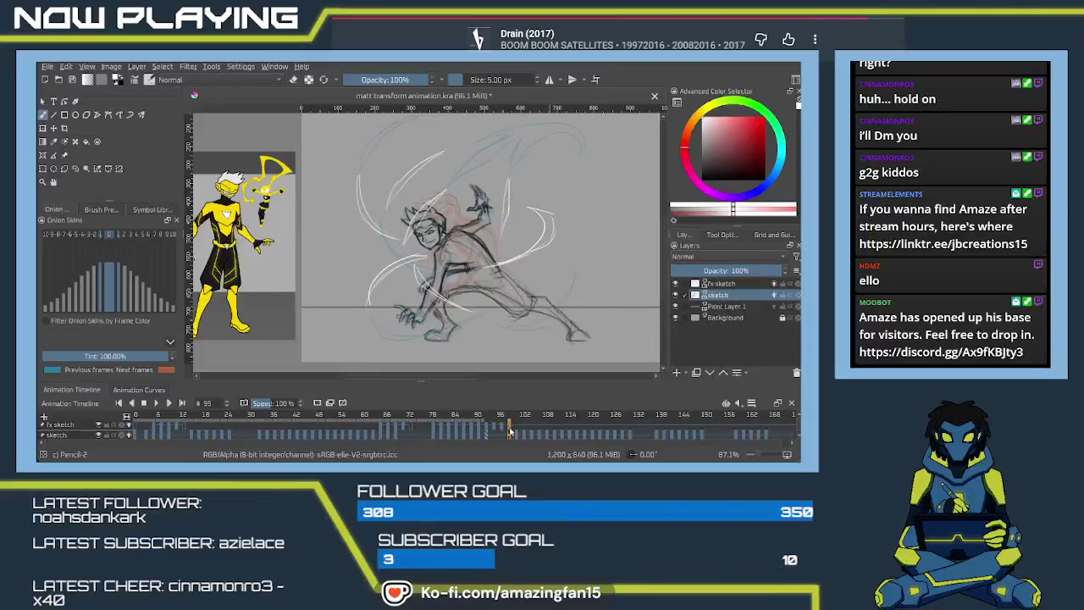
click(516, 430)
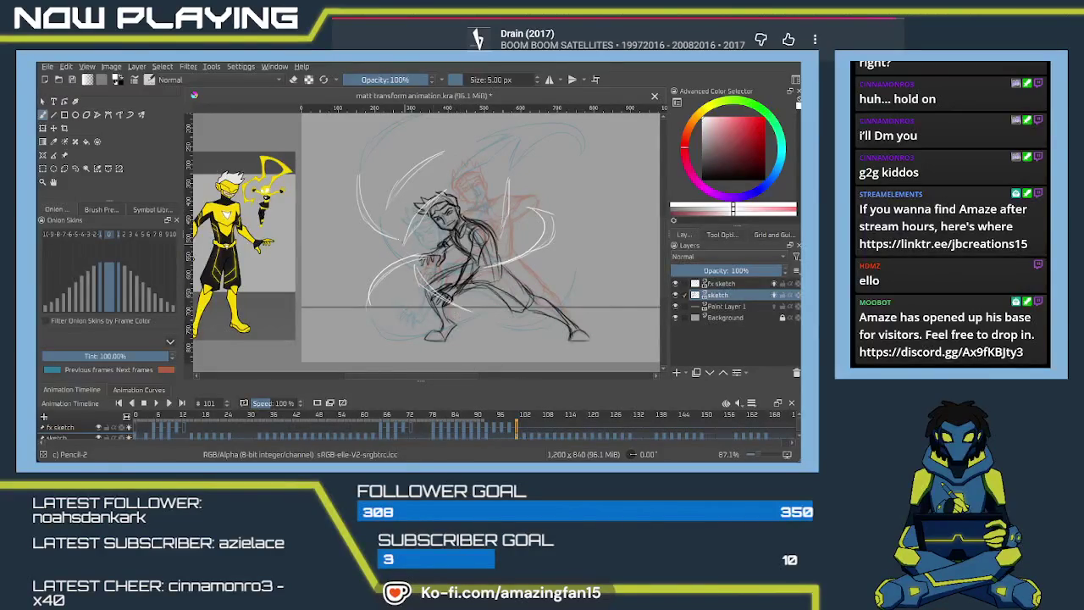
drag(512, 430, 520, 434)
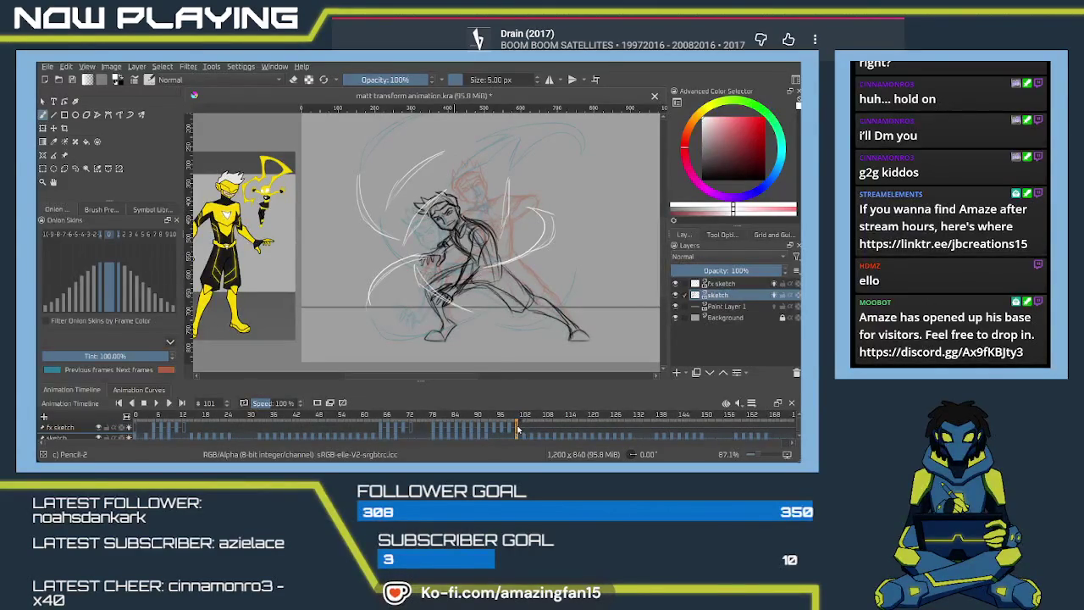
Reactivate the fx sketch layer, centre the character, and sketch a short stroke near the arm.
key(Page_Up)
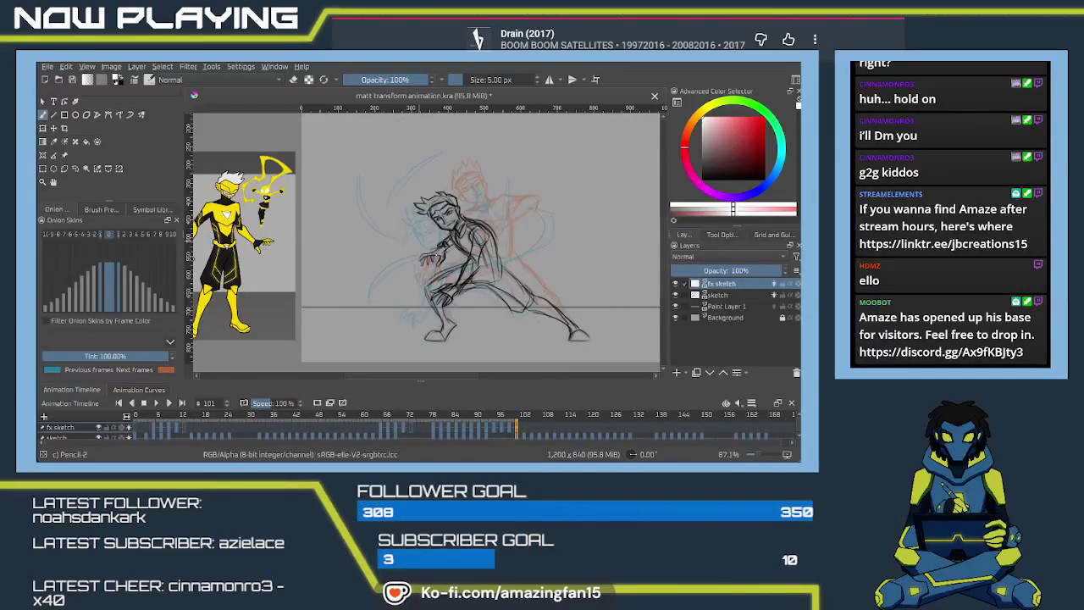
mouse_move(425, 256)
mouse_down()
mouse_move(389, 246)
mouse_move(376, 277)
mouse_up()
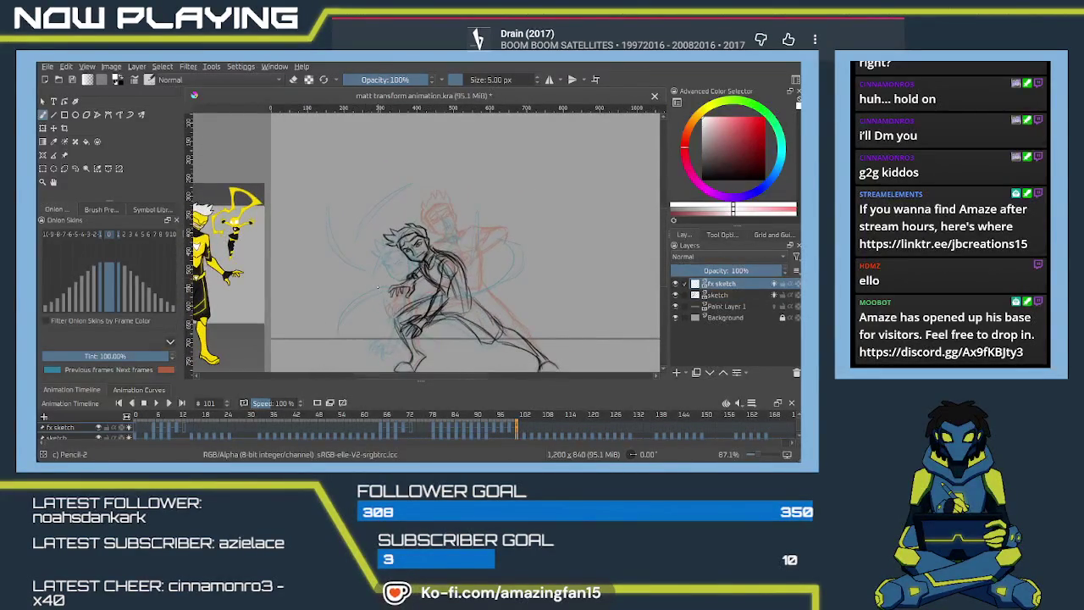
drag(375, 285, 371, 276)
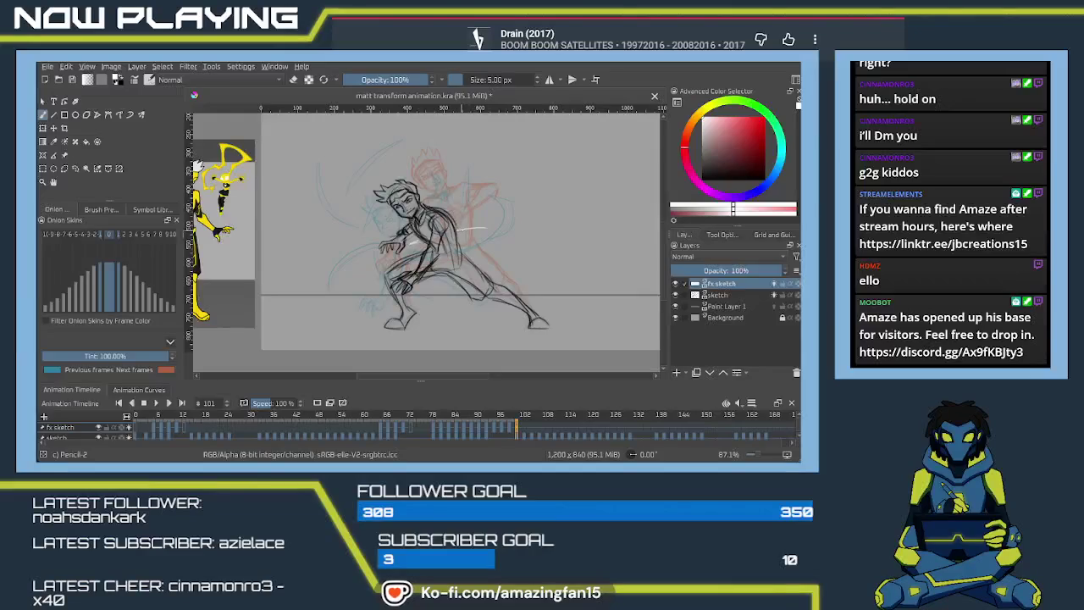
drag(463, 231, 482, 237)
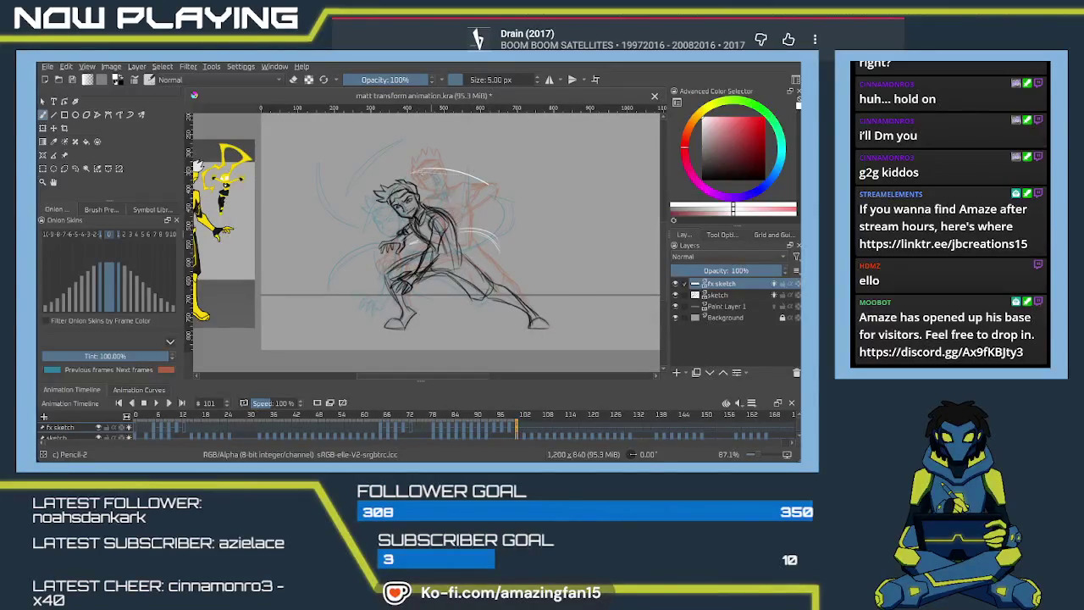
Zoom in, draw two white swoosh arcs beside the legs, then go to frame 95.
scroll(460, 278, up, 2)
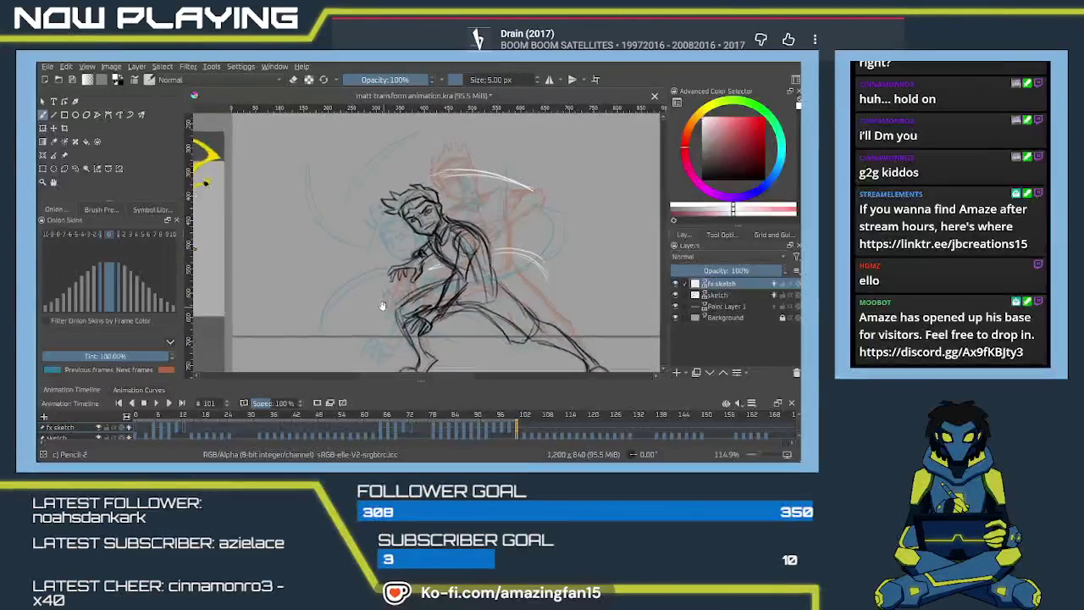
scroll(396, 280, up, 2)
drag(397, 280, 379, 269)
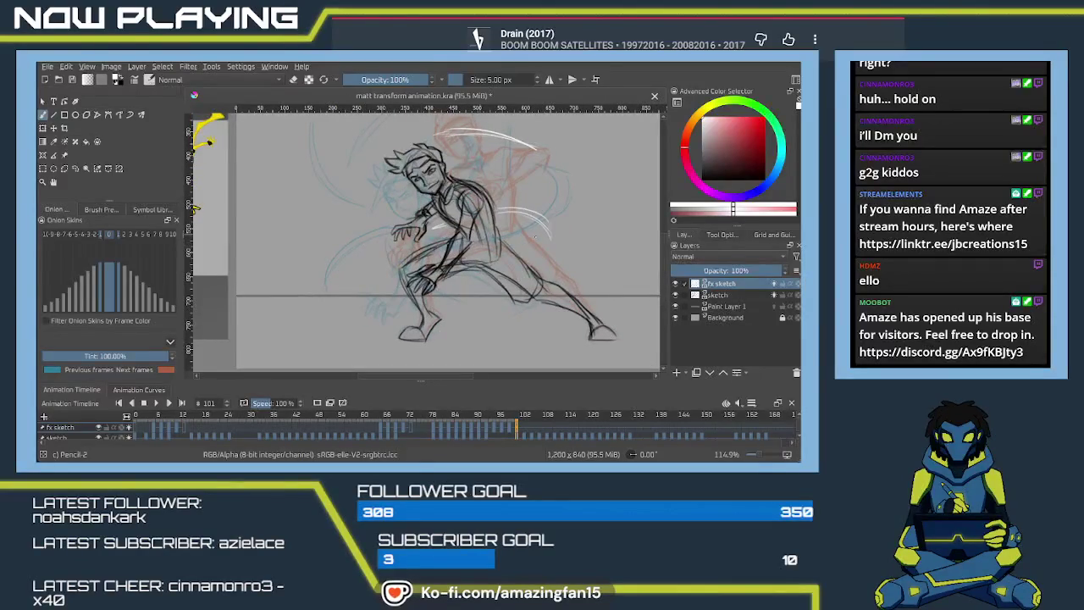
mouse_move(514, 243)
mouse_down()
mouse_move(530, 254)
mouse_move(520, 288)
mouse_up()
mouse_move(512, 239)
mouse_down()
mouse_move(482, 298)
mouse_move(519, 273)
mouse_move(522, 248)
mouse_up()
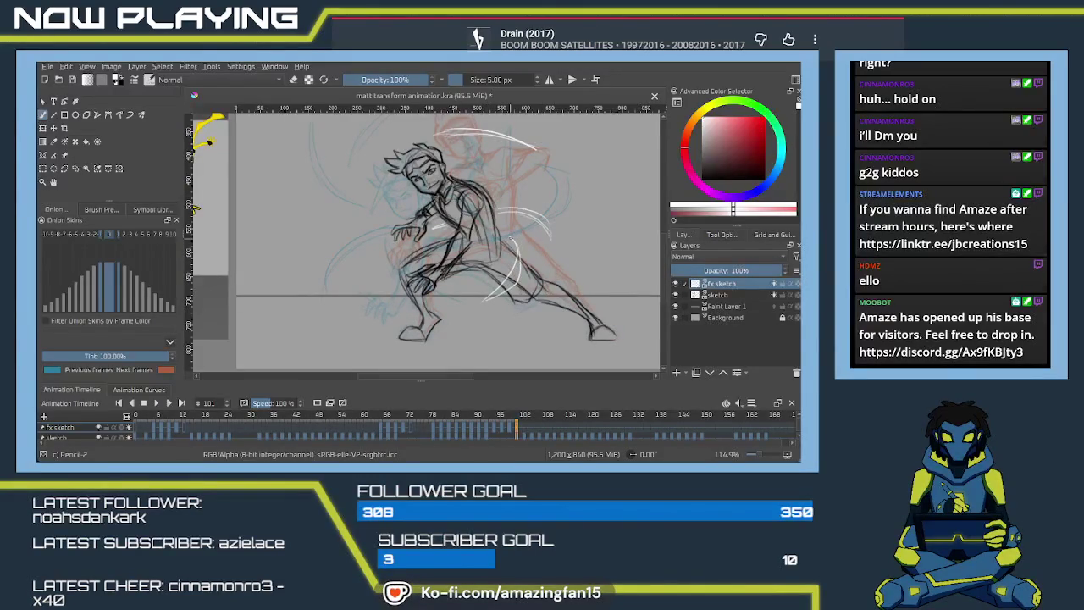
mouse_move(466, 253)
mouse_down()
mouse_move(441, 231)
mouse_move(451, 280)
mouse_up()
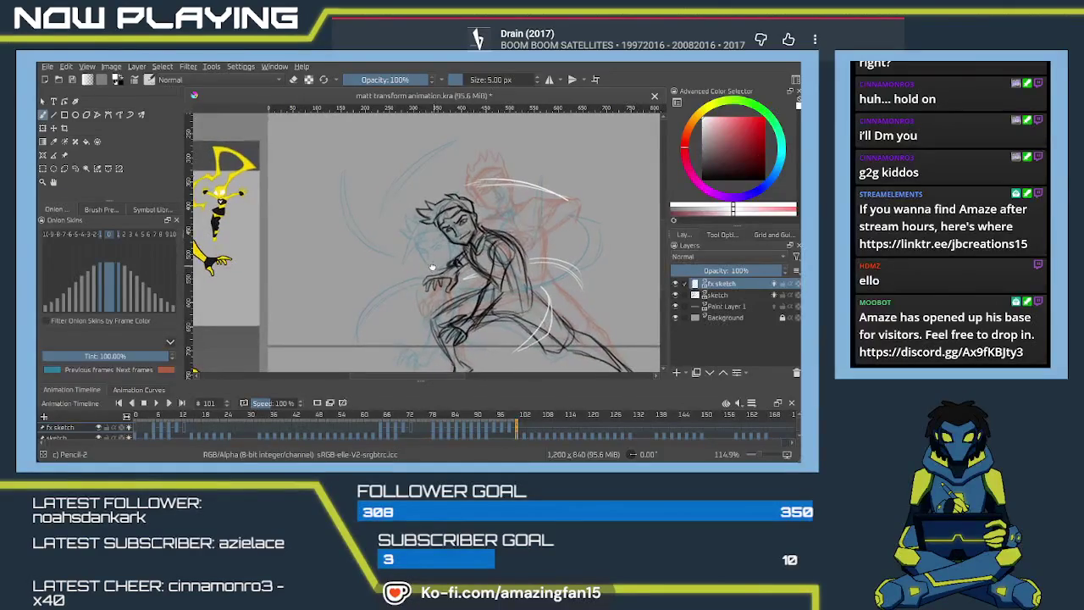
click(496, 429)
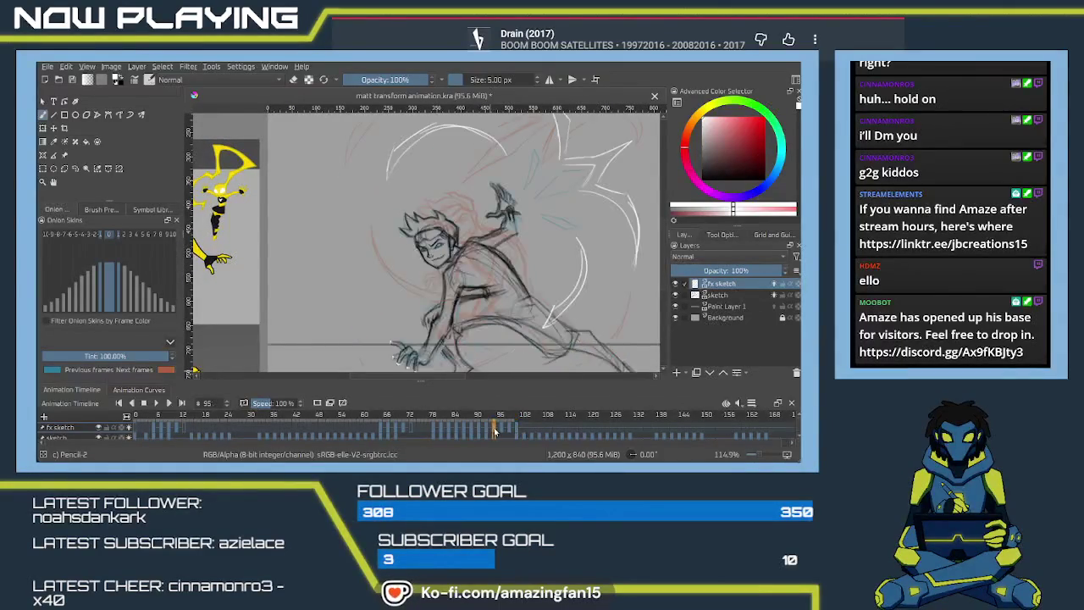
Flip through frames 97, 99 and 101, comparing frames 99 and 101 repeatedly.
click(503, 431)
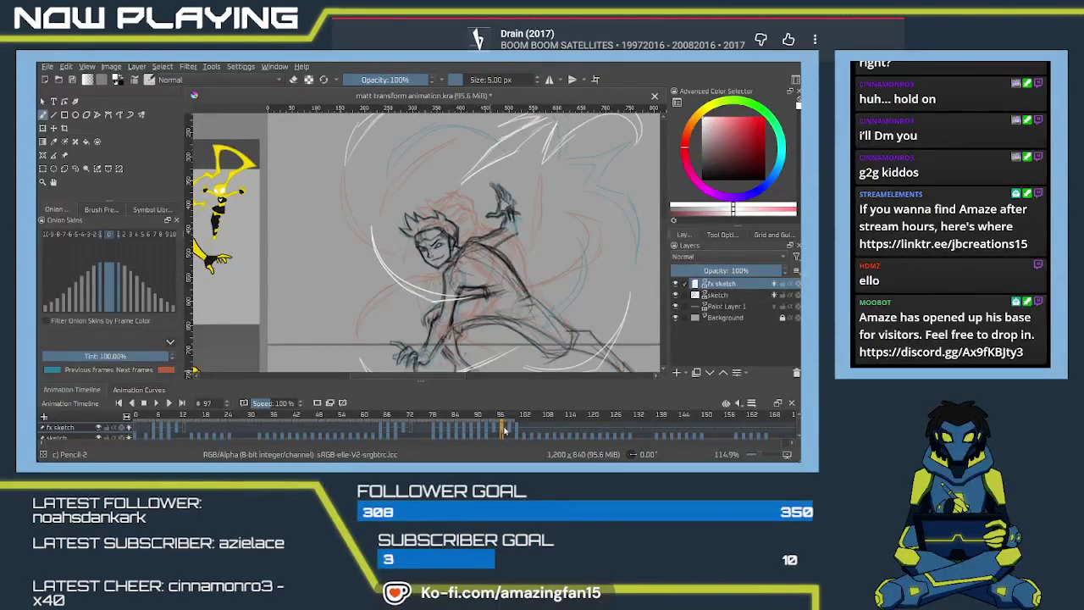
click(510, 430)
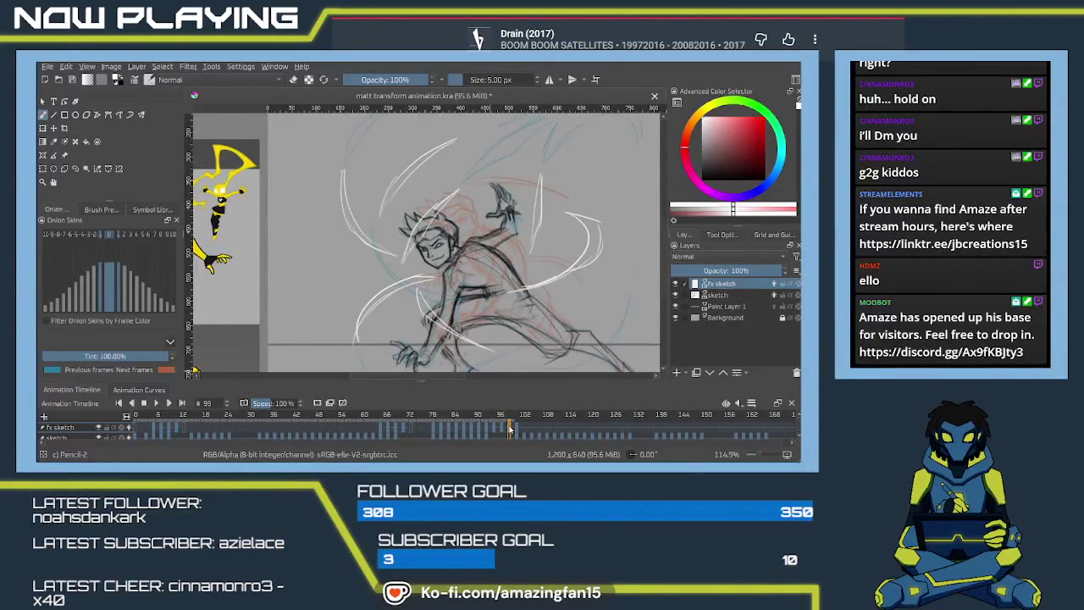
click(517, 429)
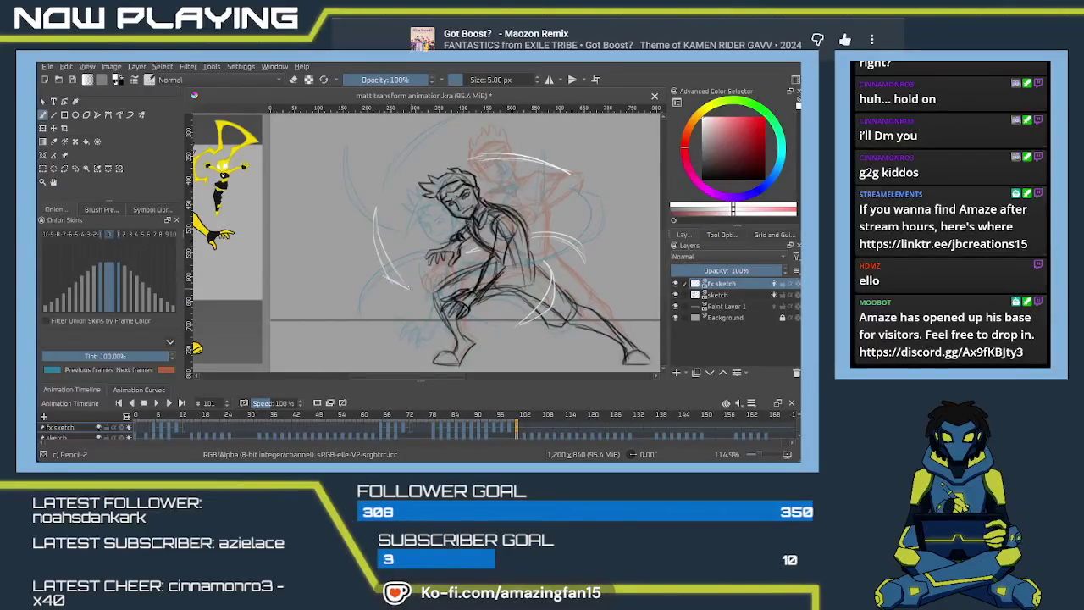
drag(393, 242, 382, 268)
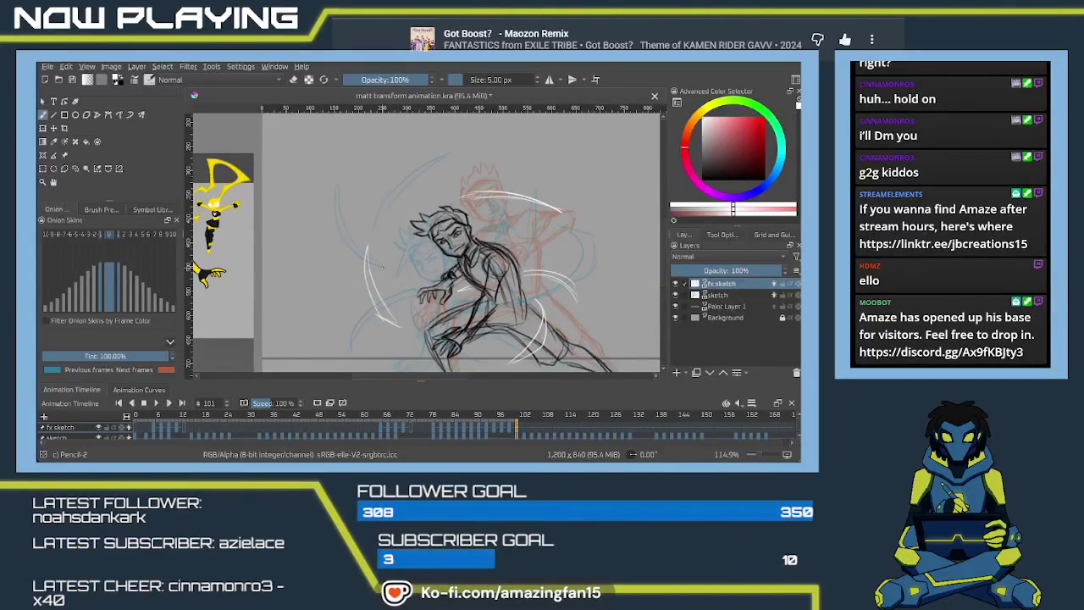
mouse_move(382, 268)
mouse_down()
mouse_move(375, 211)
mouse_move(380, 254)
mouse_up()
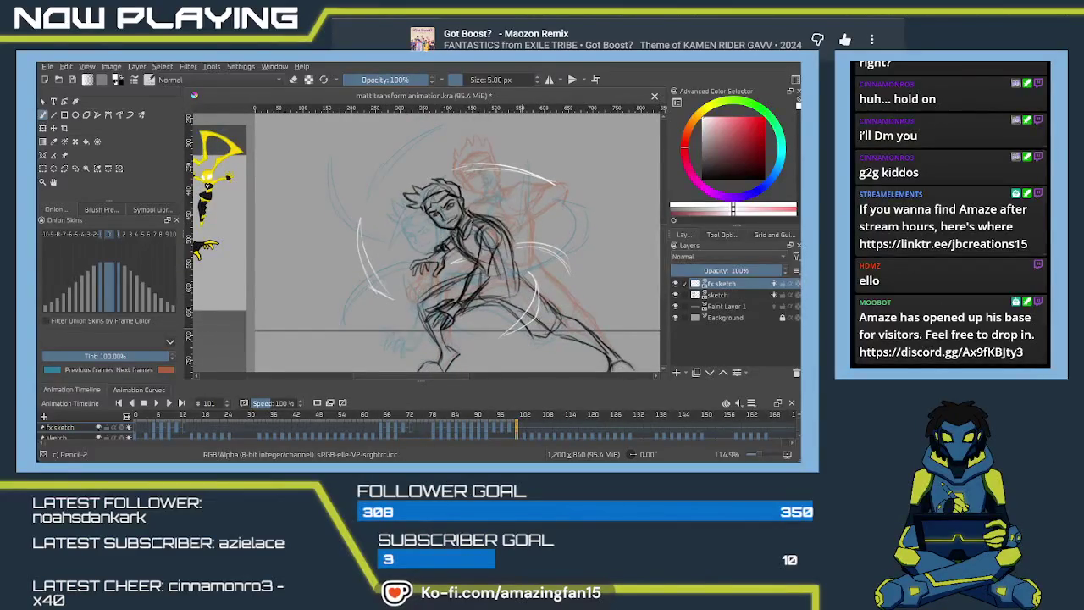
click(509, 431)
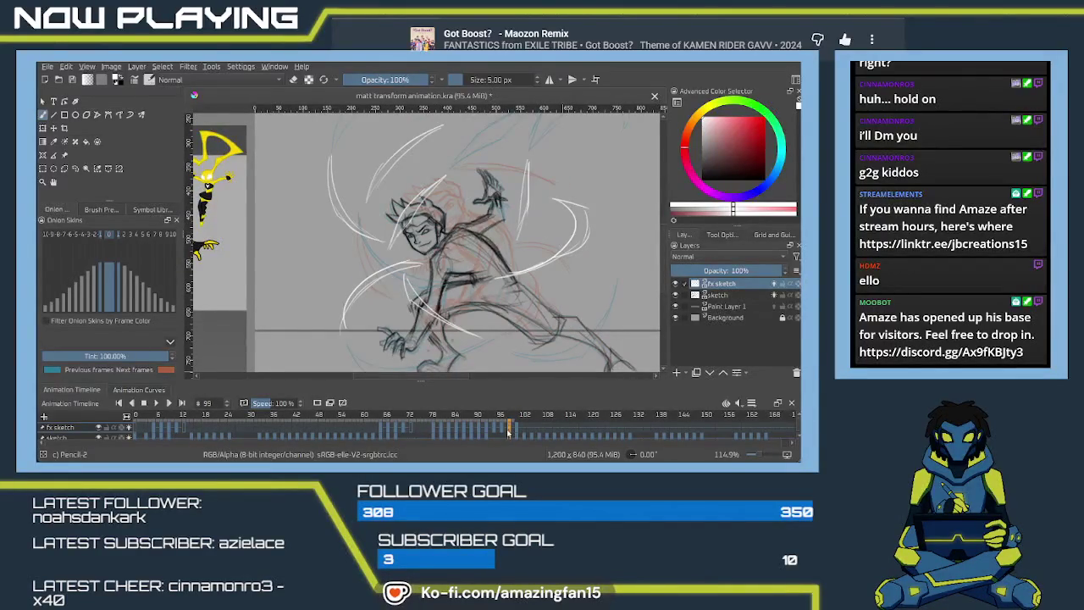
click(516, 431)
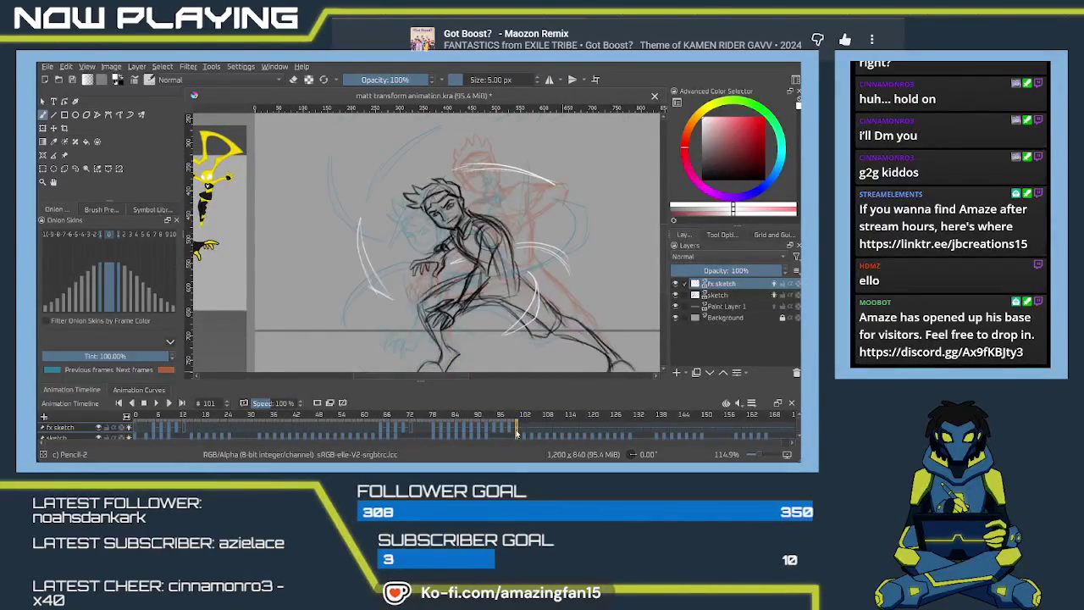
click(509, 431)
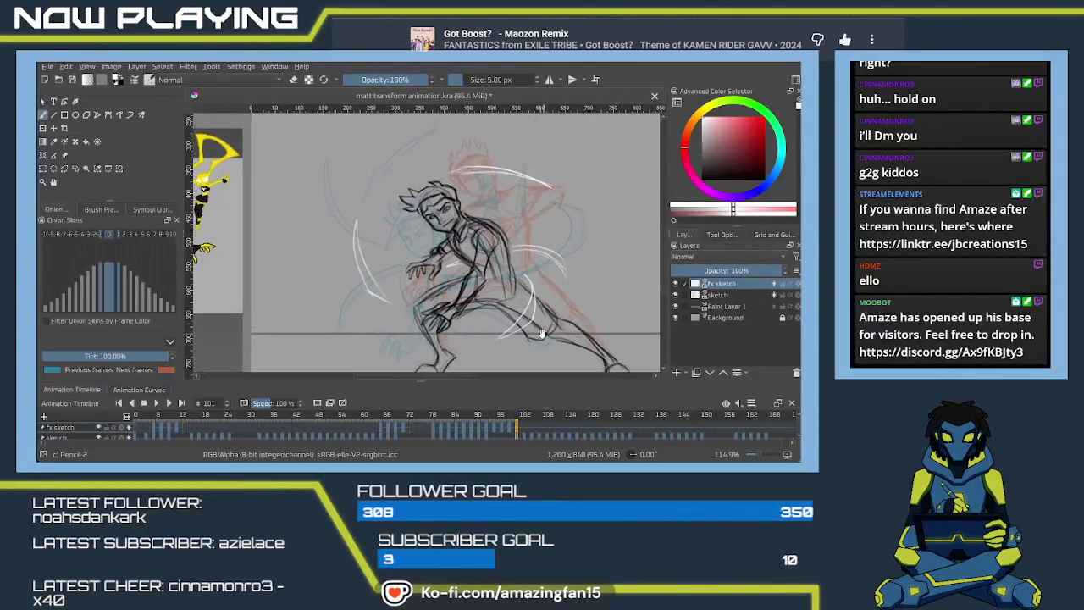
click(509, 430)
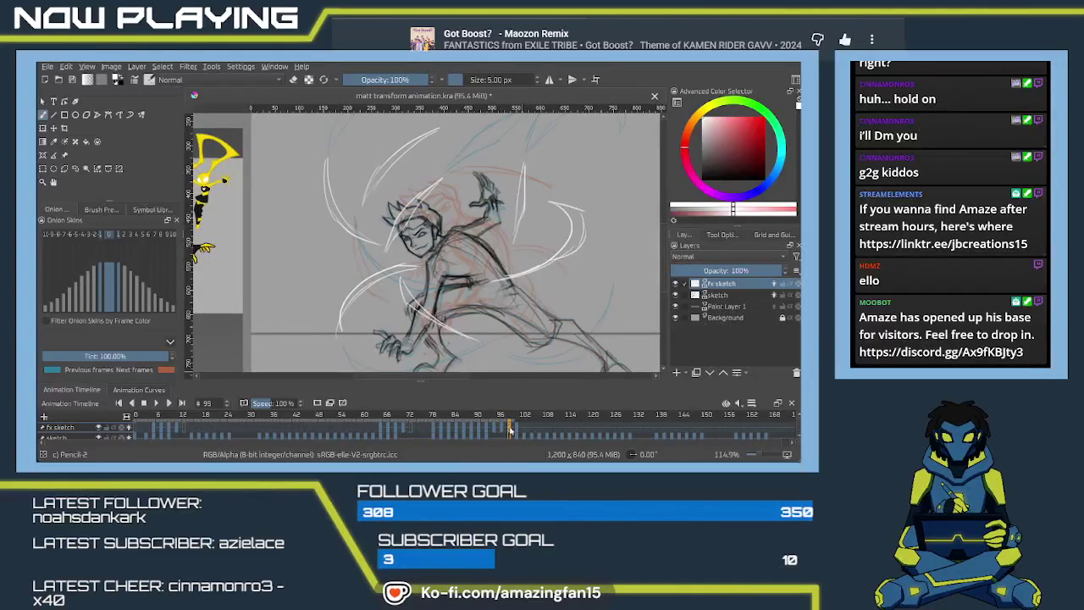
click(516, 430)
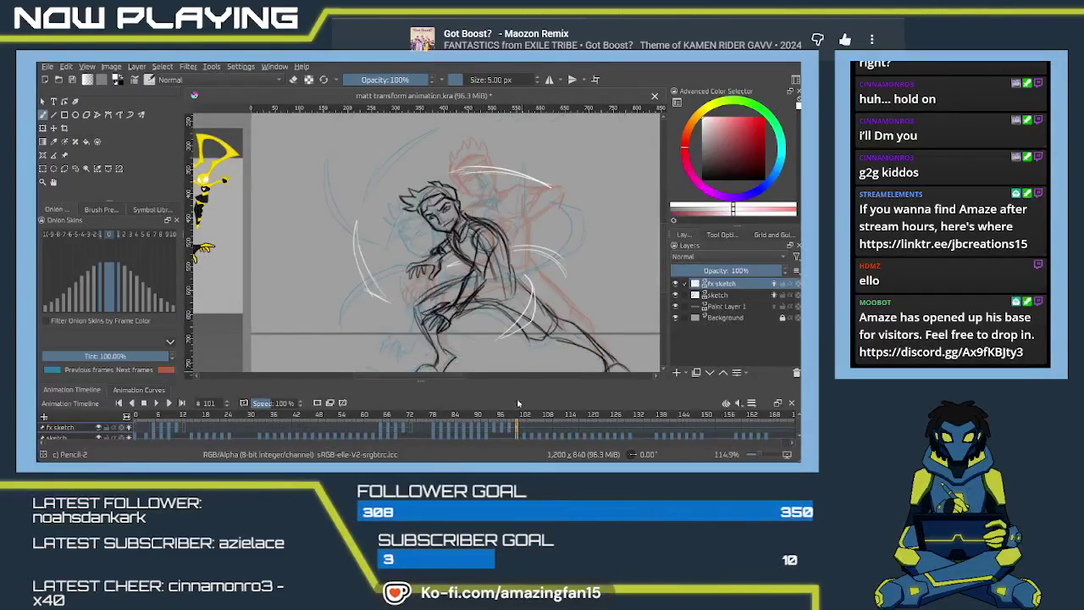
scroll(541, 247, down, 2)
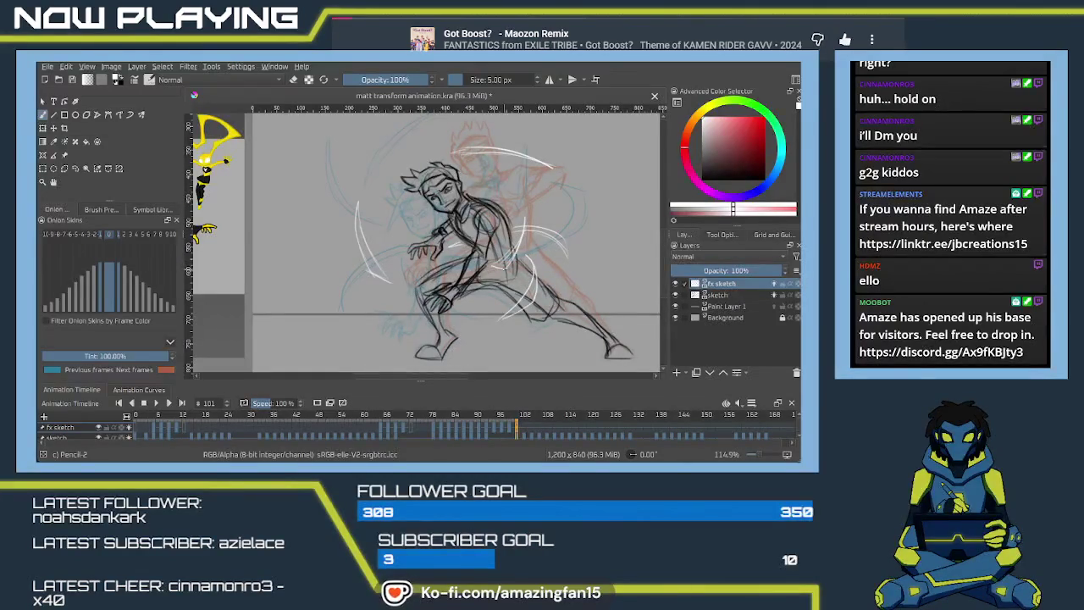
mouse_move(466, 295)
mouse_down()
mouse_move(404, 261)
mouse_move(428, 289)
mouse_up()
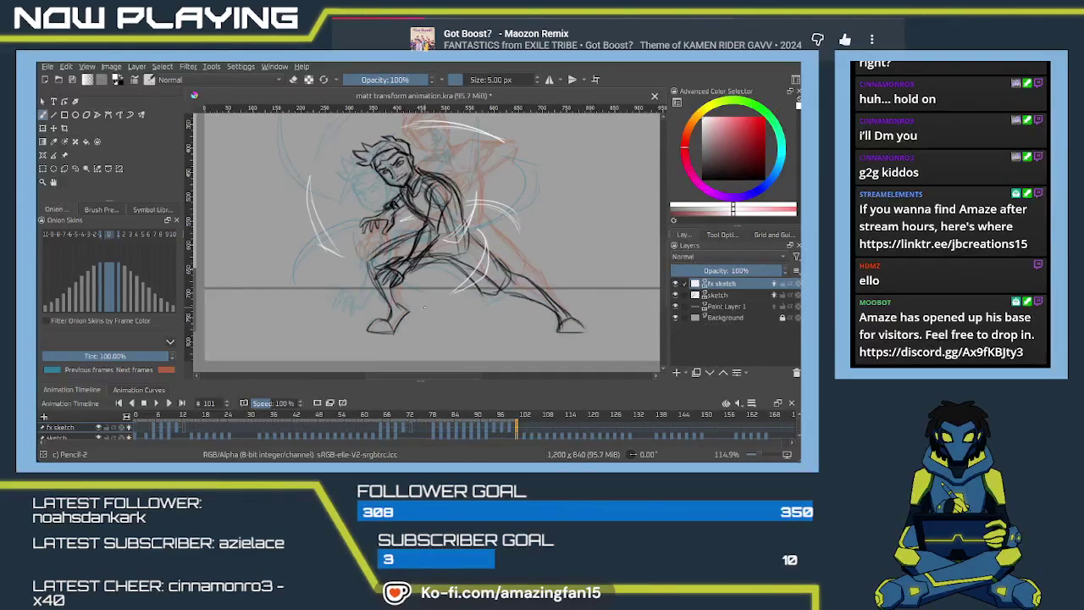
drag(517, 309, 505, 346)
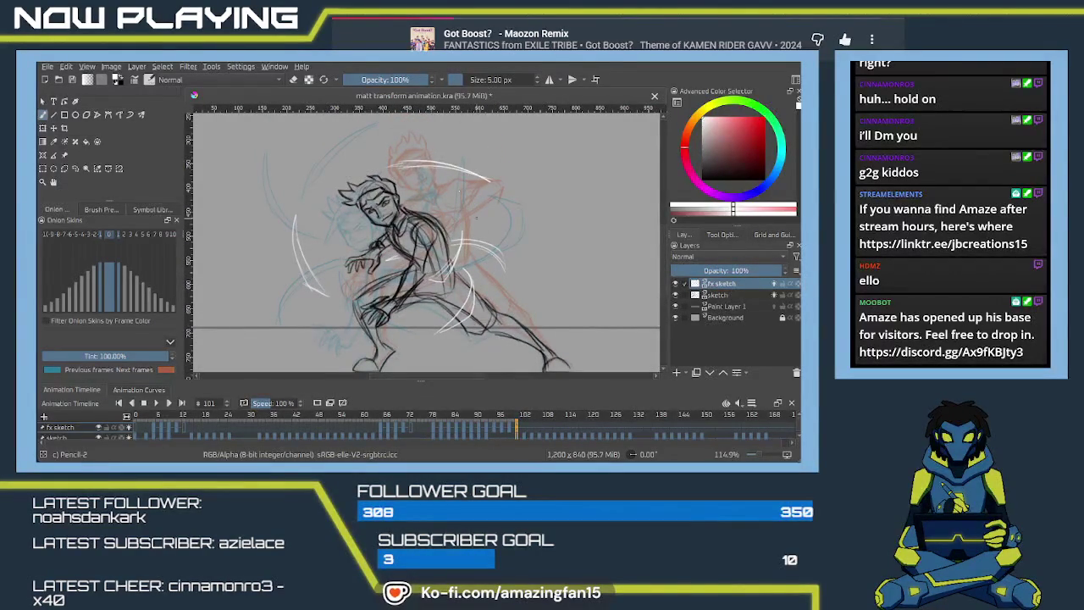
drag(390, 262, 429, 274)
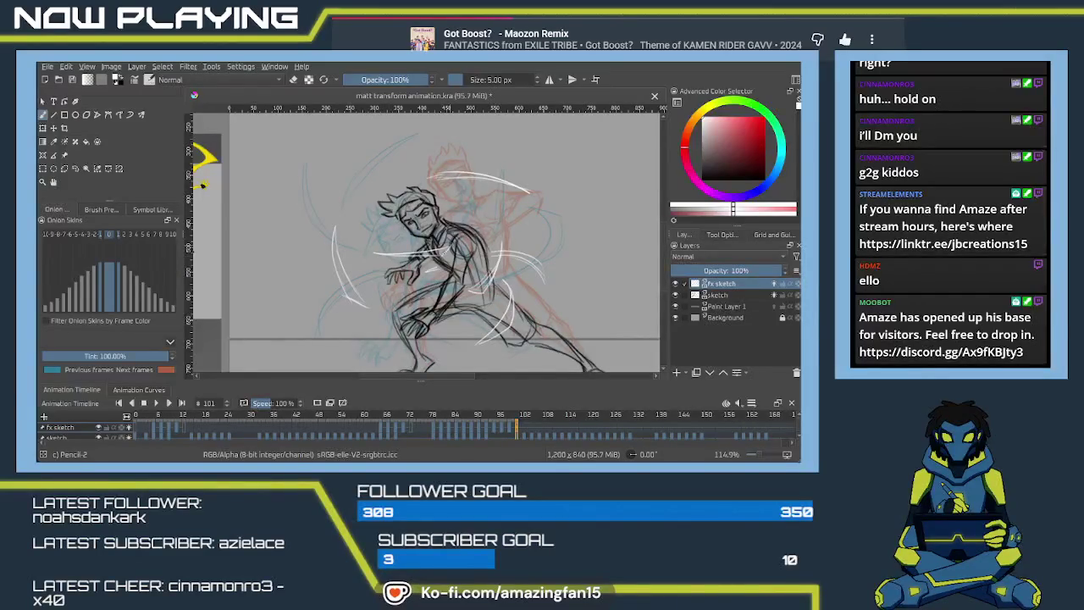
mouse_move(427, 279)
mouse_down()
mouse_move(421, 252)
mouse_move(360, 277)
mouse_move(324, 270)
mouse_up()
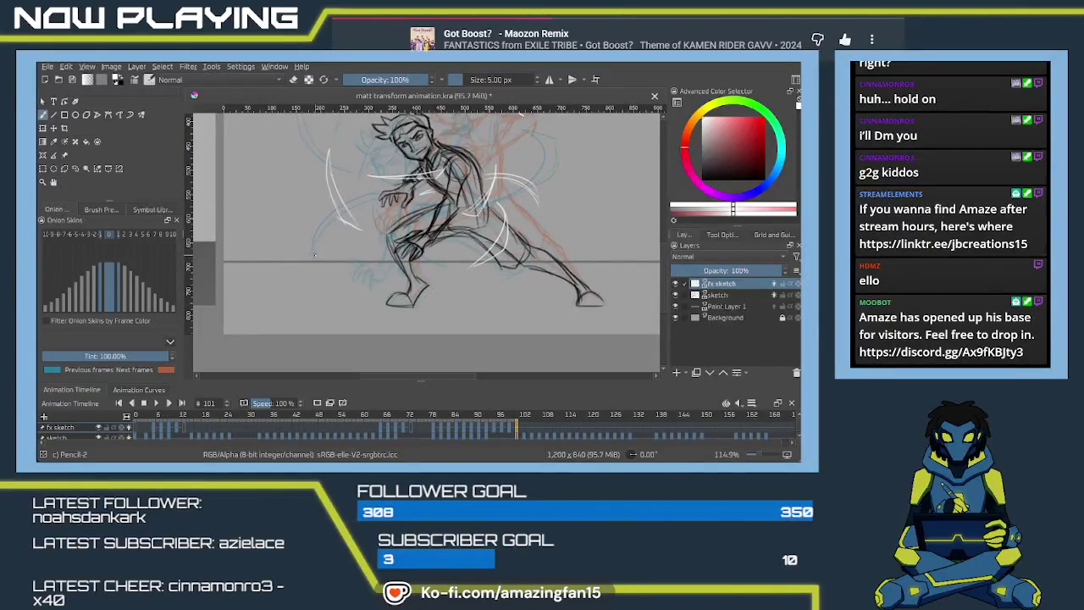
mouse_move(395, 215)
mouse_down()
mouse_move(405, 273)
mouse_move(395, 252)
mouse_move(356, 271)
mouse_move(350, 258)
mouse_up()
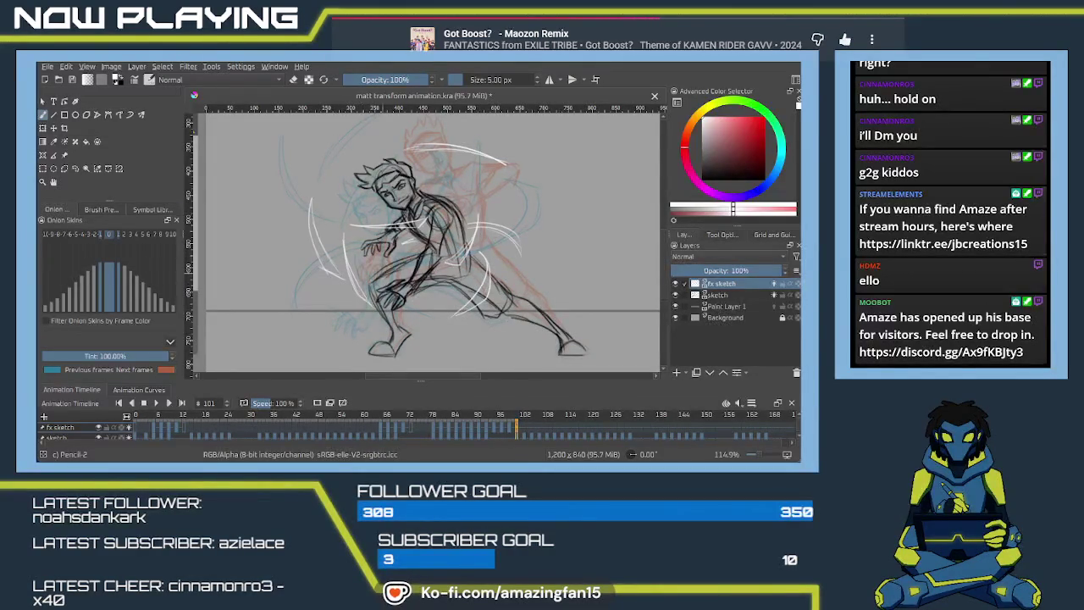
drag(449, 320, 433, 307)
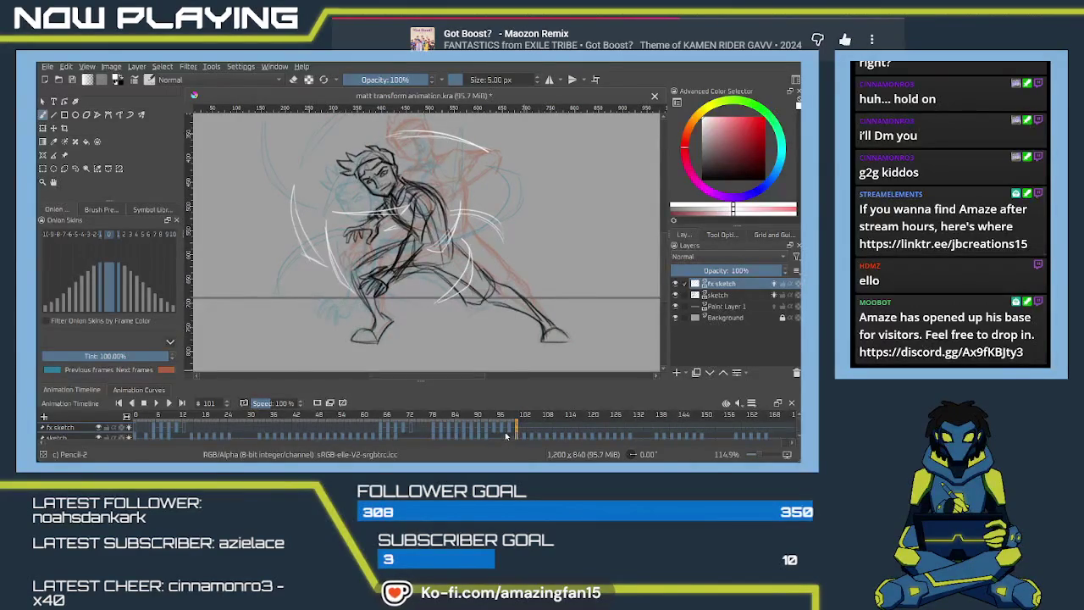
click(522, 434)
Check frames 100 and 103 around frame 101, ending on frame 101.
click(518, 433)
click(511, 432)
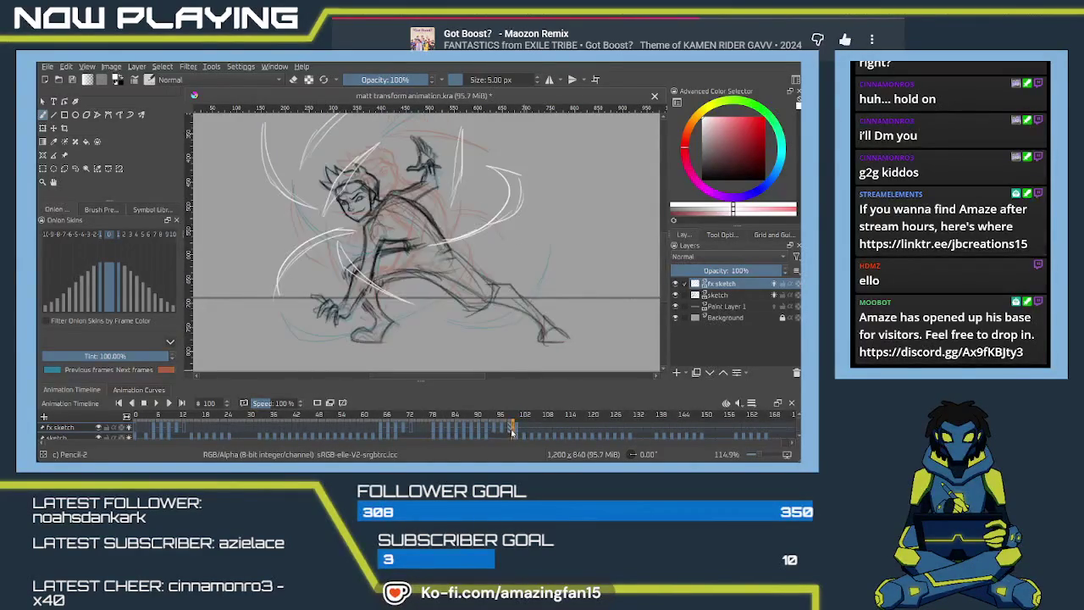
click(520, 433)
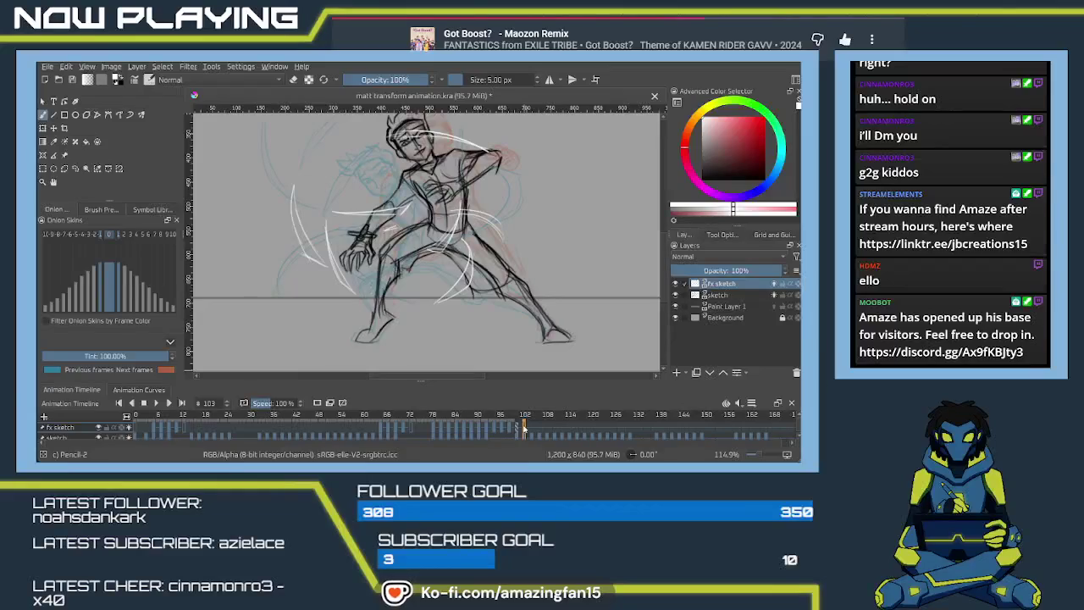
click(517, 433)
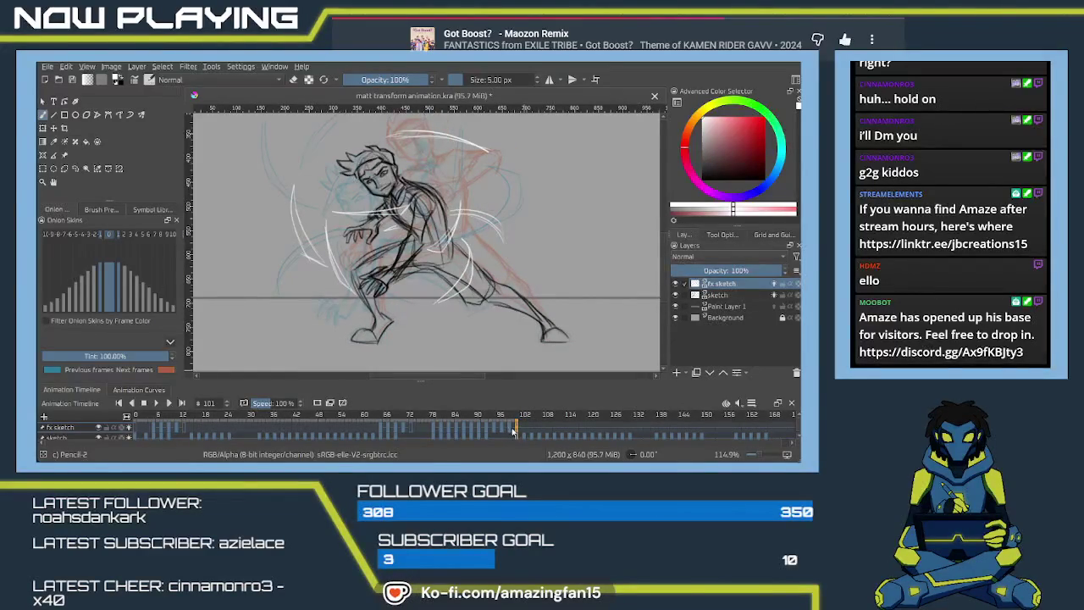
Play back frames 56–101 and pause on the crouching pose at frame 96.
shift+click(347, 430)
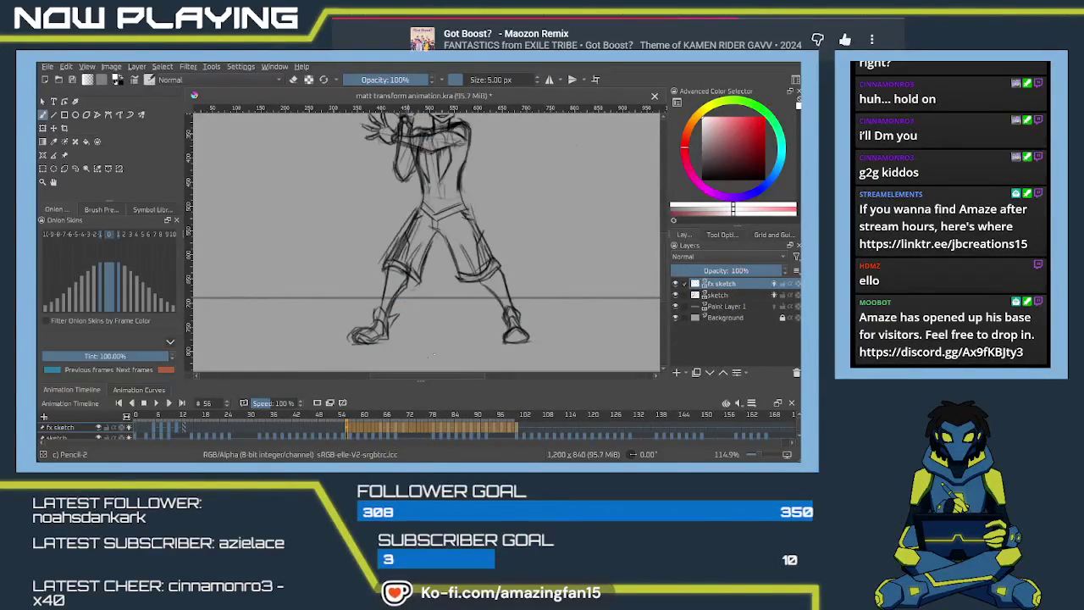
scroll(619, 266, up, 3)
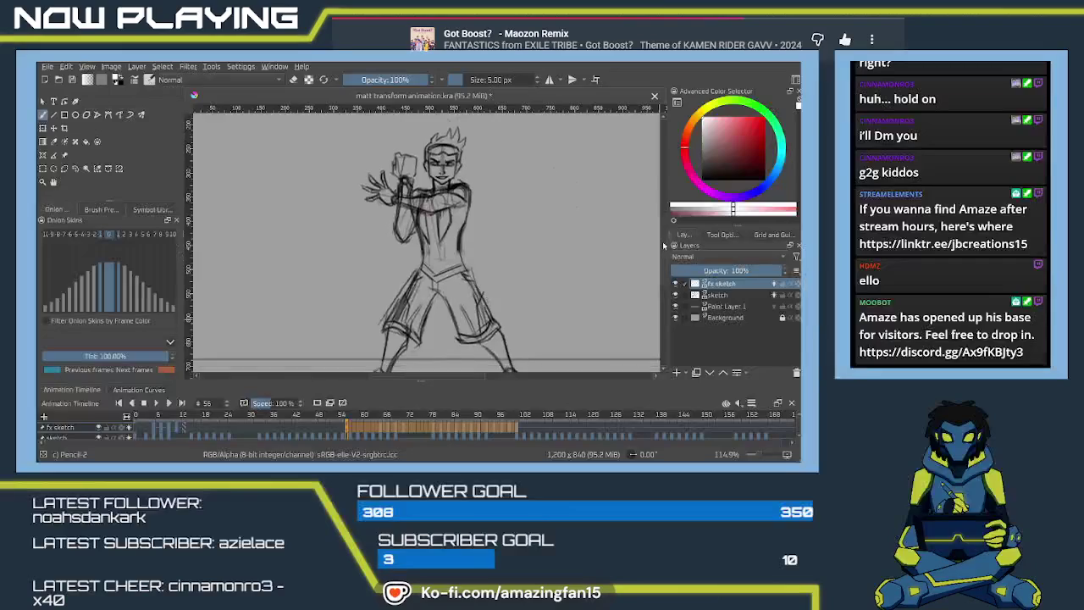
scroll(593, 271, down, 2)
scroll(593, 272, down, 2)
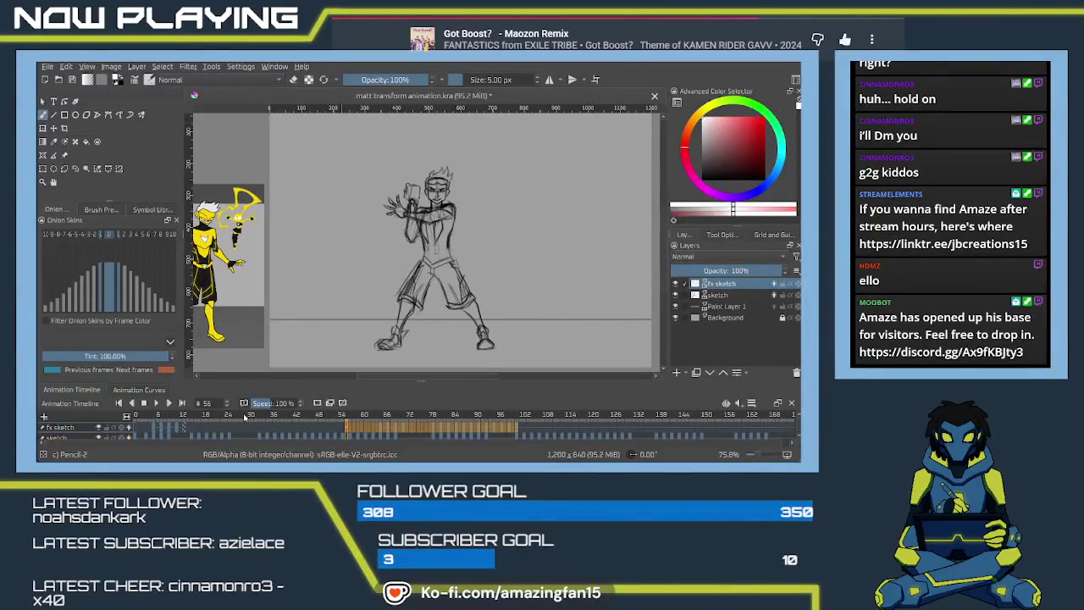
click(157, 404)
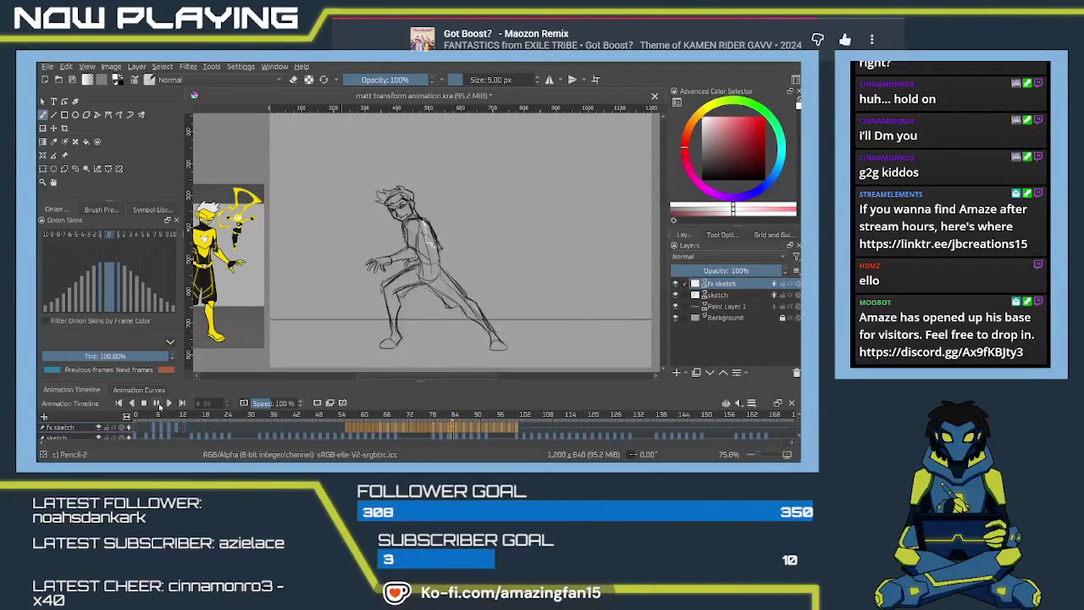
click(159, 405)
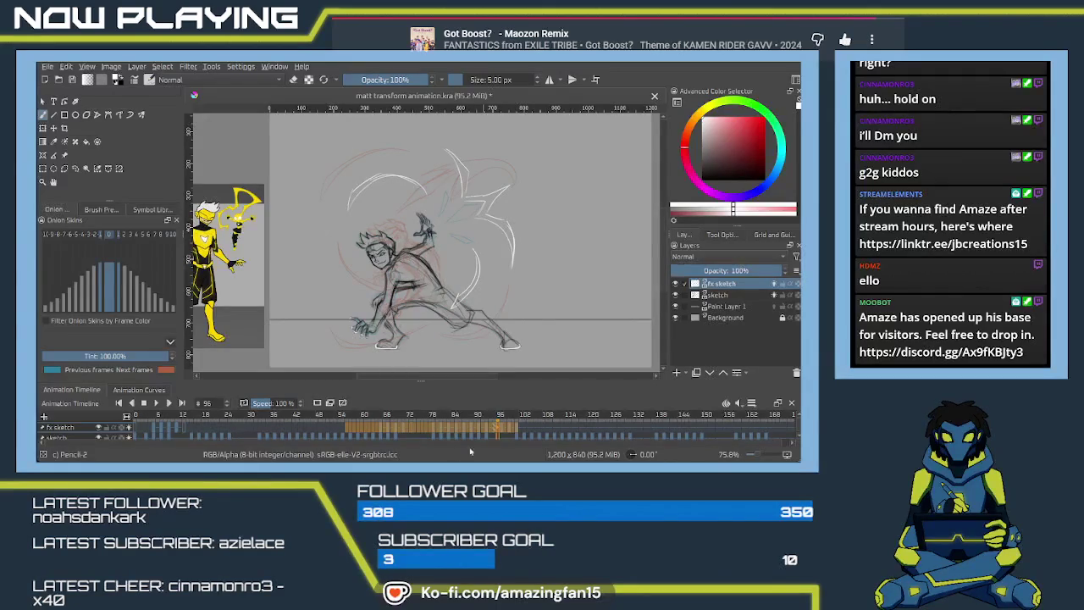
Toggle between frames 99 and 101 several times, then zoom the canvas to about 107%.
click(516, 432)
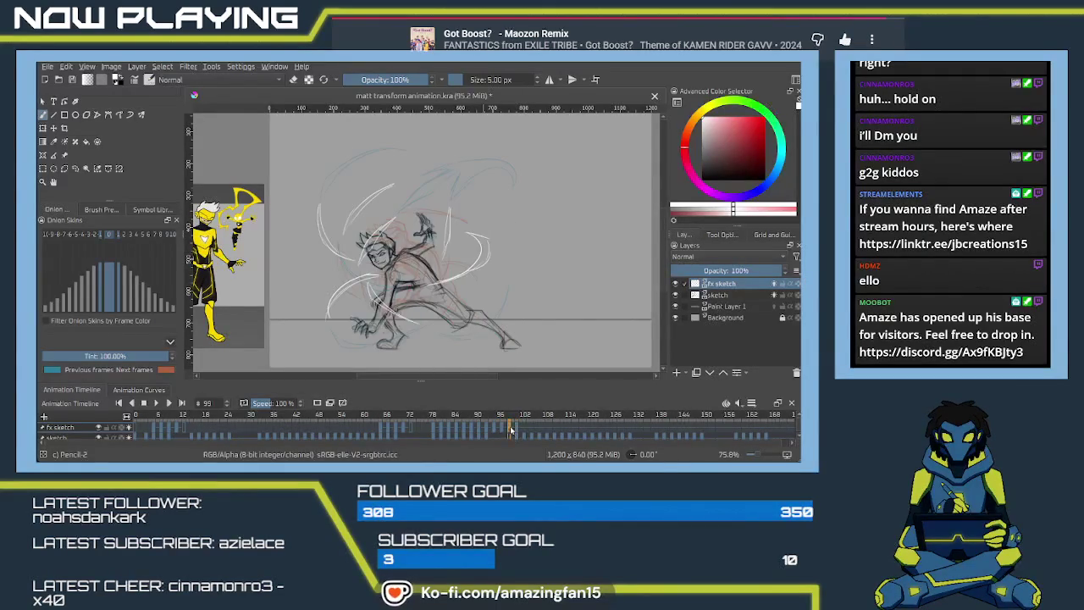
click(516, 432)
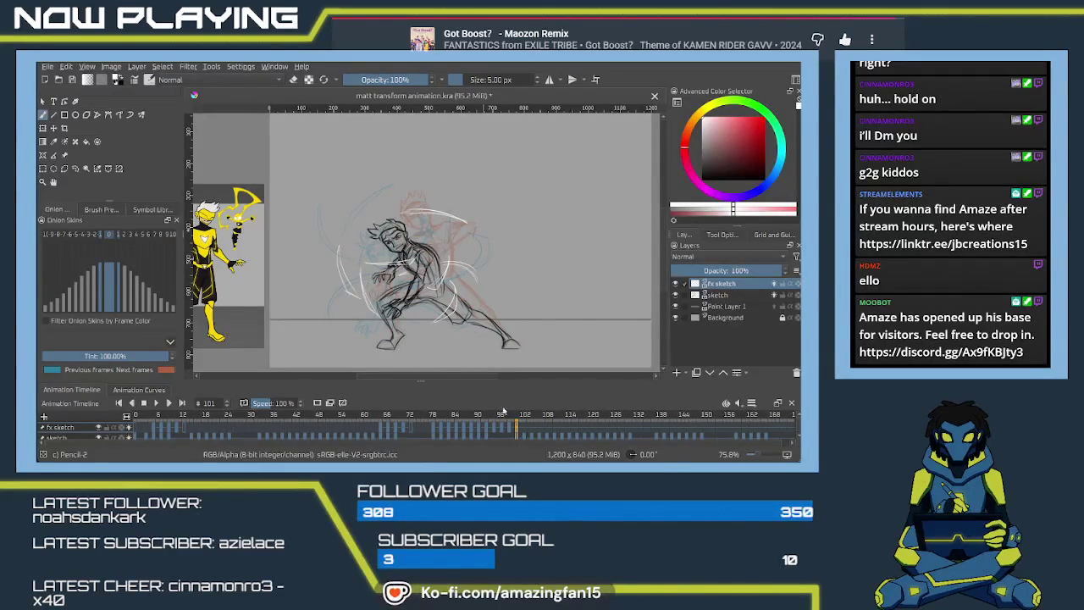
click(511, 431)
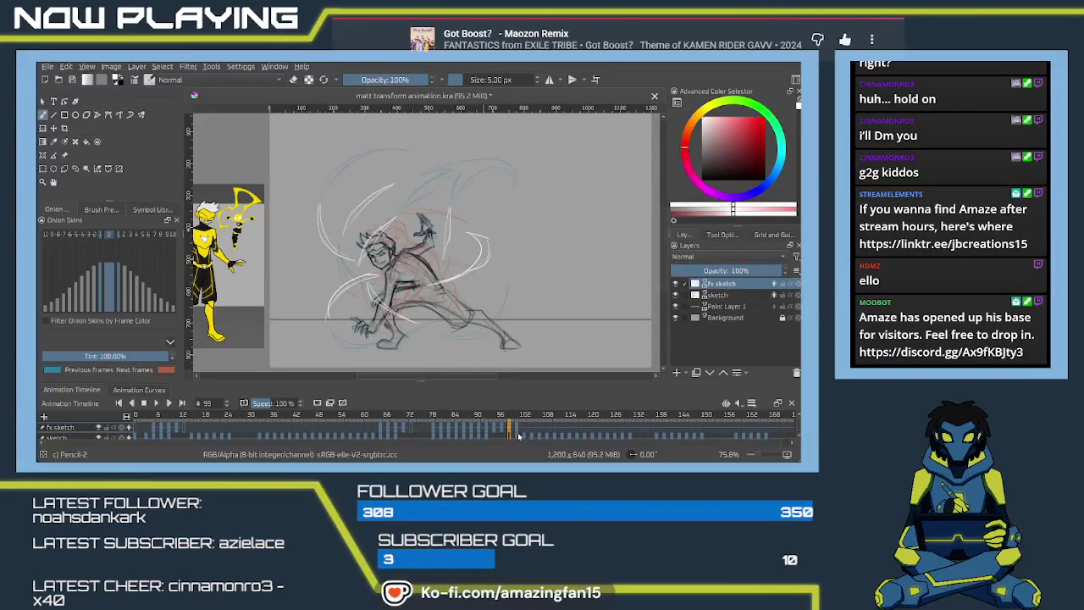
click(516, 433)
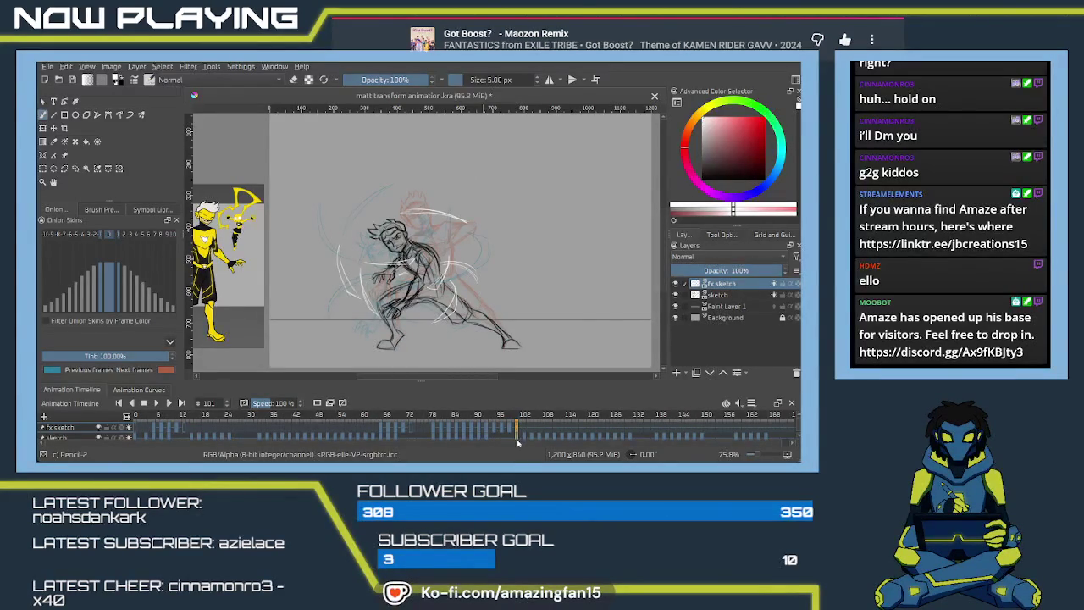
click(510, 431)
click(517, 433)
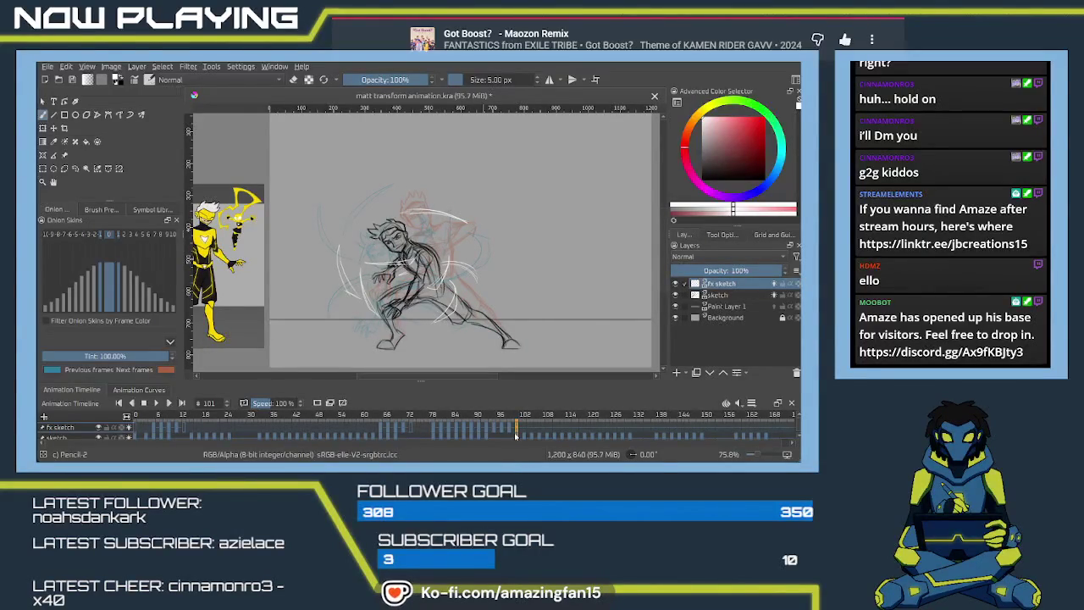
click(515, 431)
click(517, 429)
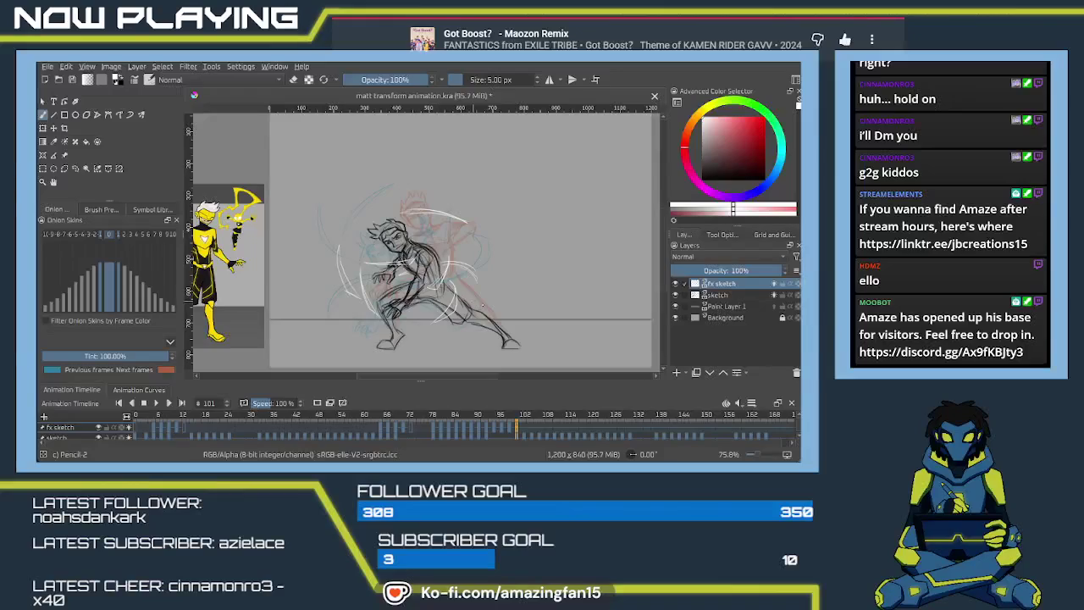
scroll(482, 306, up, 1)
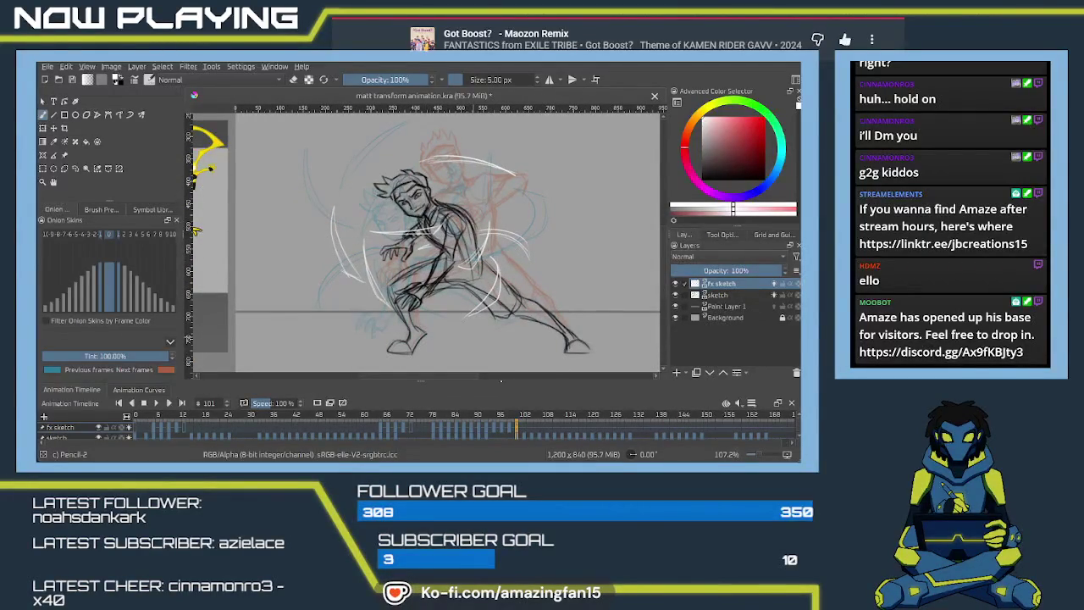
Clear the old white arcs from frame 103 of the fx sketch.
click(522, 429)
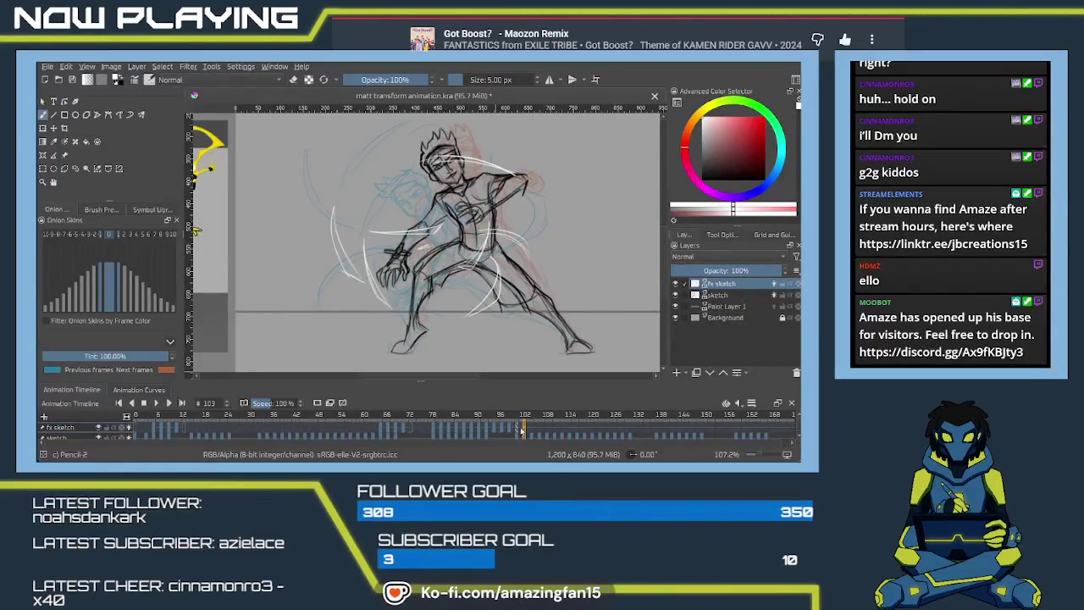
click(517, 432)
click(524, 430)
key(Right)
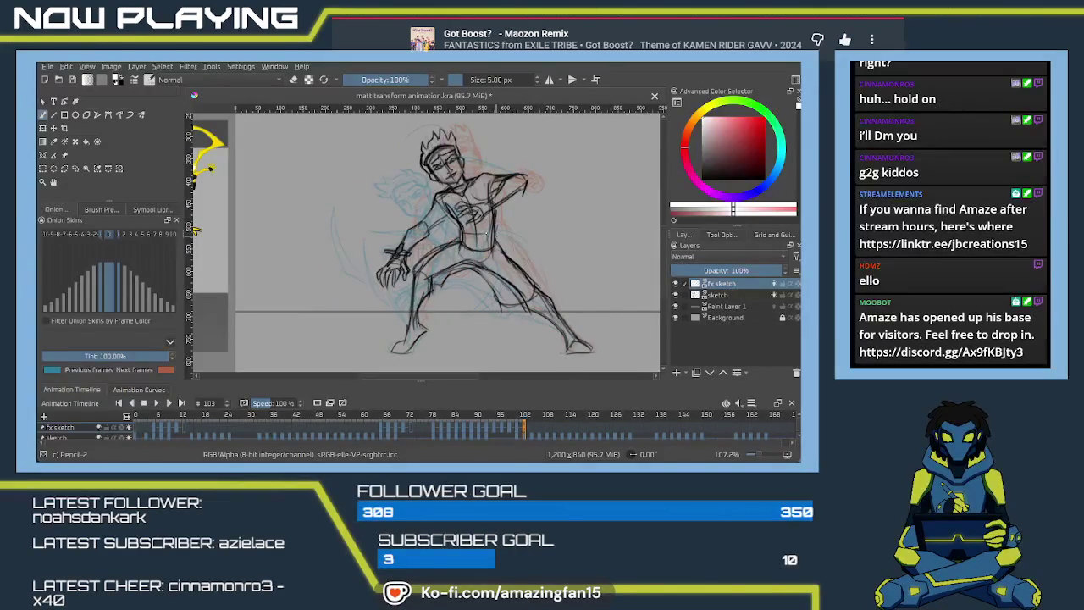
drag(519, 222, 465, 245)
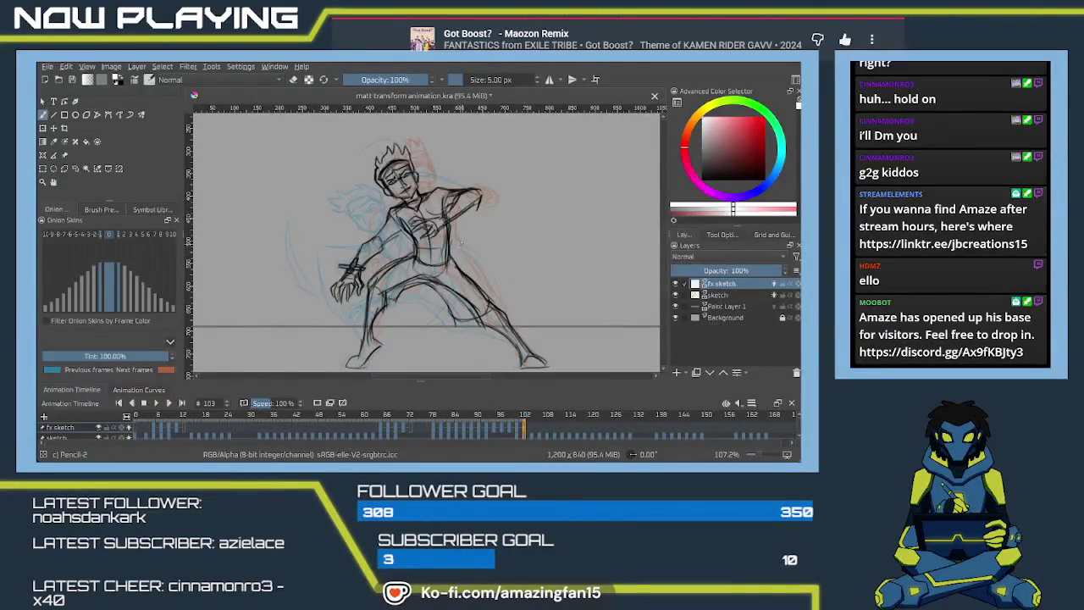
Draw two white curved arcs across the character's waist on frame 103.
drag(468, 239, 444, 254)
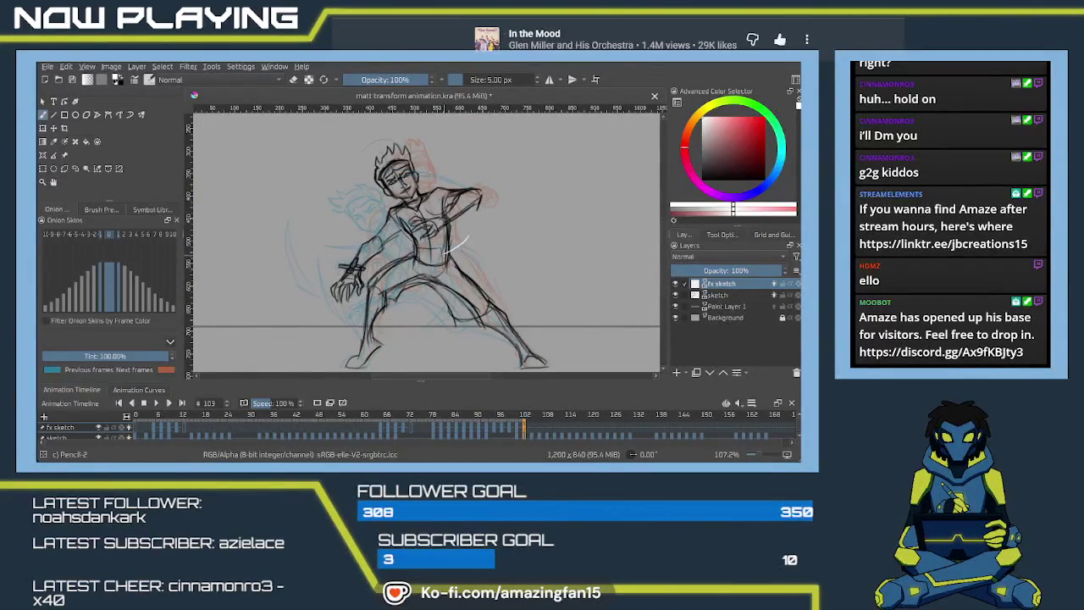
key(ctrl+z)
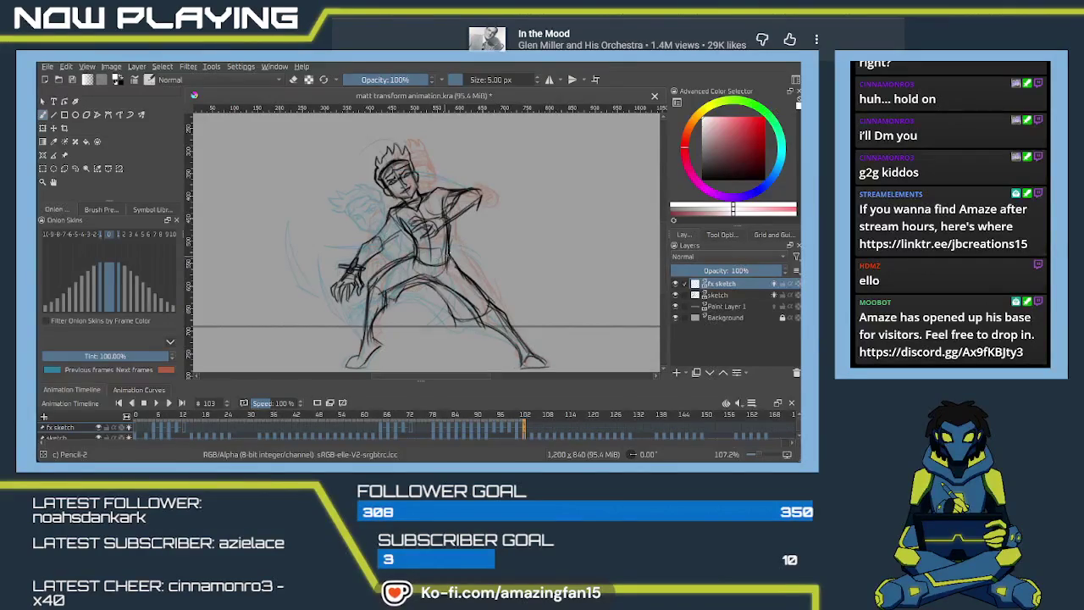
drag(418, 246, 448, 245)
drag(412, 260, 457, 248)
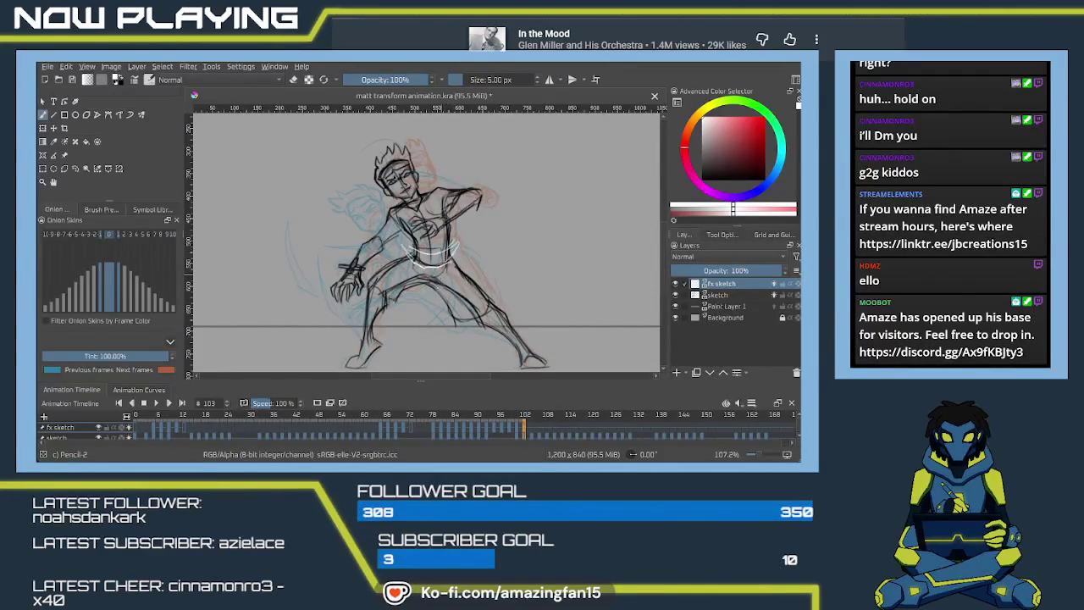
mouse_move(343, 326)
mouse_down()
mouse_move(321, 288)
mouse_move(326, 303)
mouse_up()
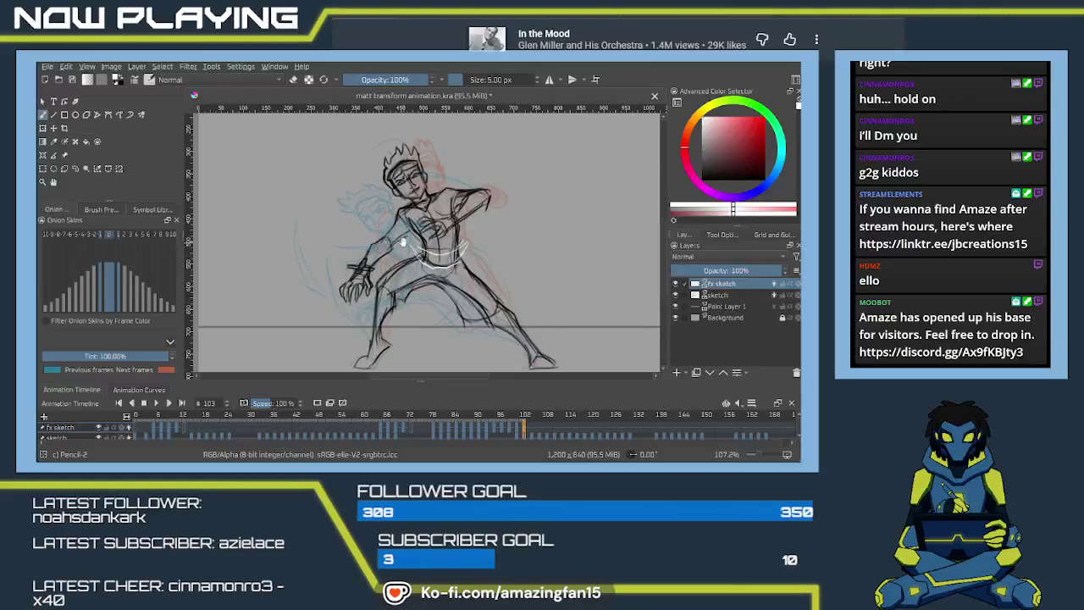
drag(326, 303, 444, 381)
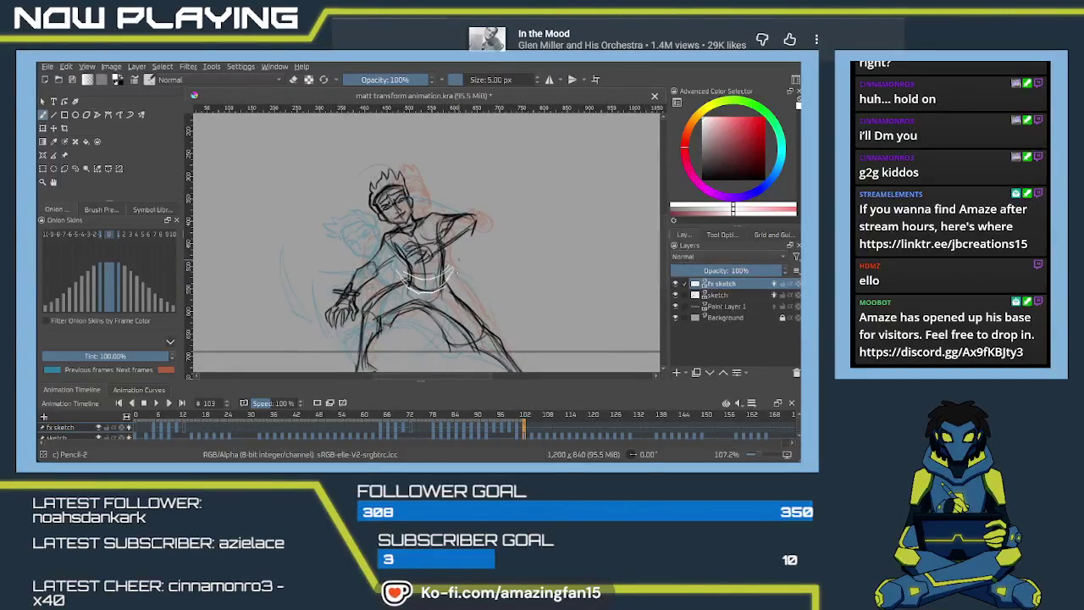
click(516, 431)
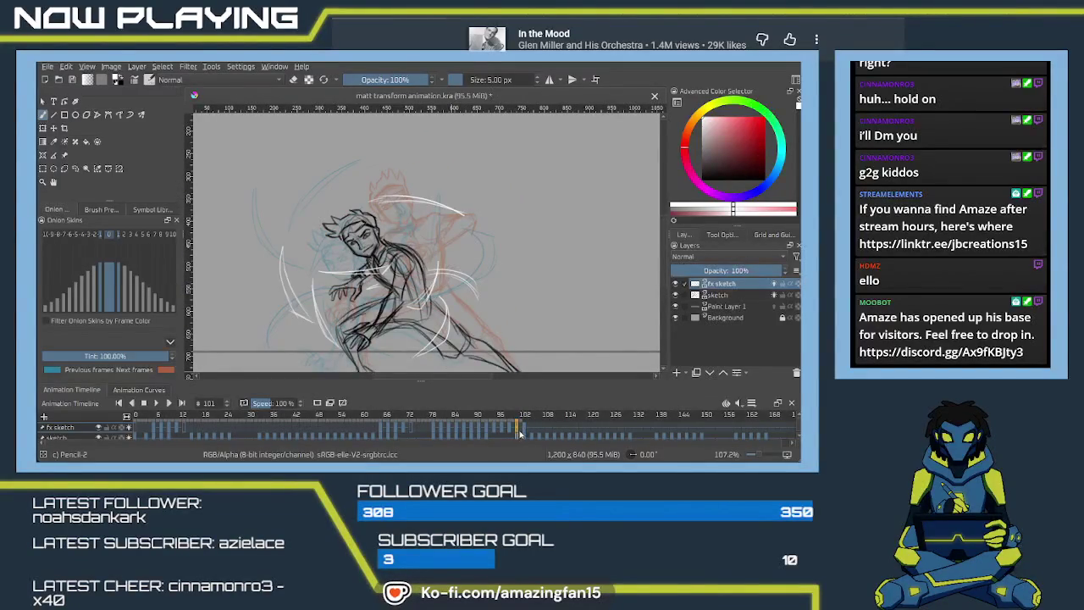
On frame 103, draw white arcs near the head and below the hips, comparing with frame 101.
click(524, 431)
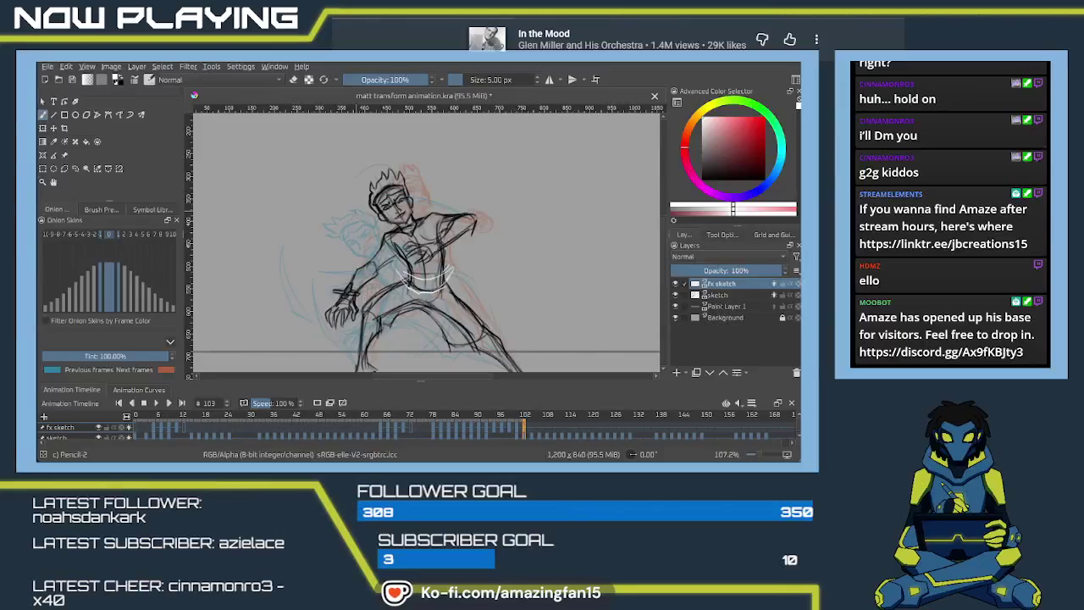
drag(330, 218, 359, 208)
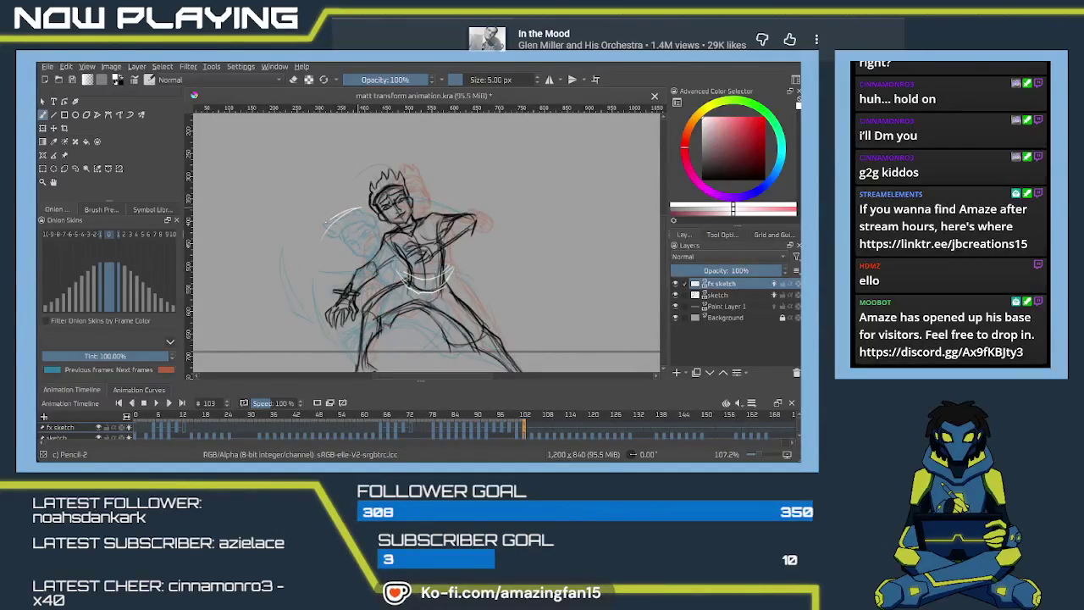
mouse_move(428, 359)
mouse_down()
mouse_move(407, 296)
mouse_move(349, 312)
mouse_up()
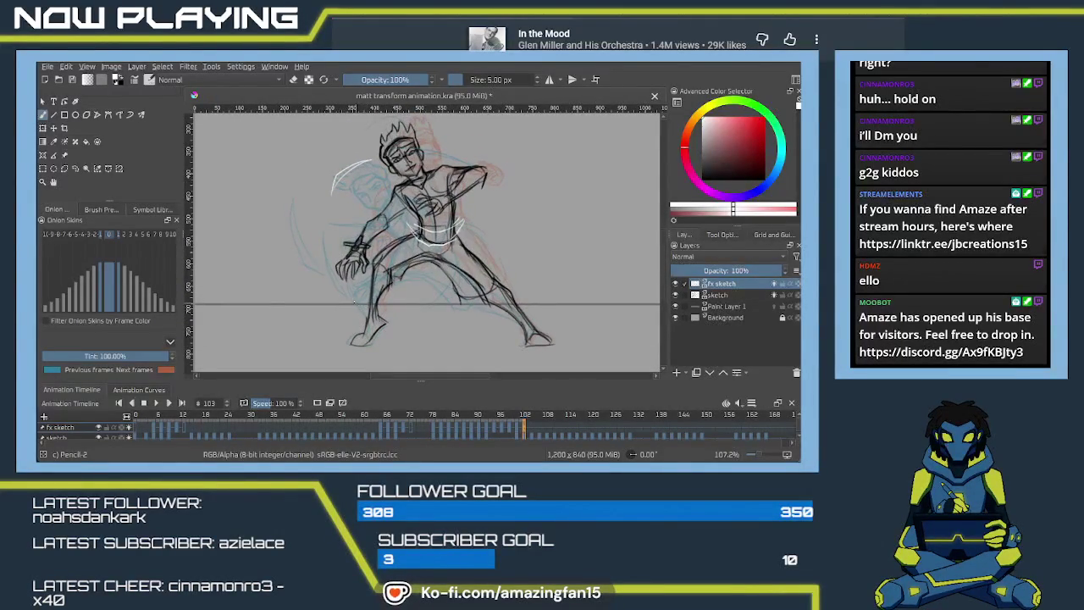
drag(356, 302, 413, 307)
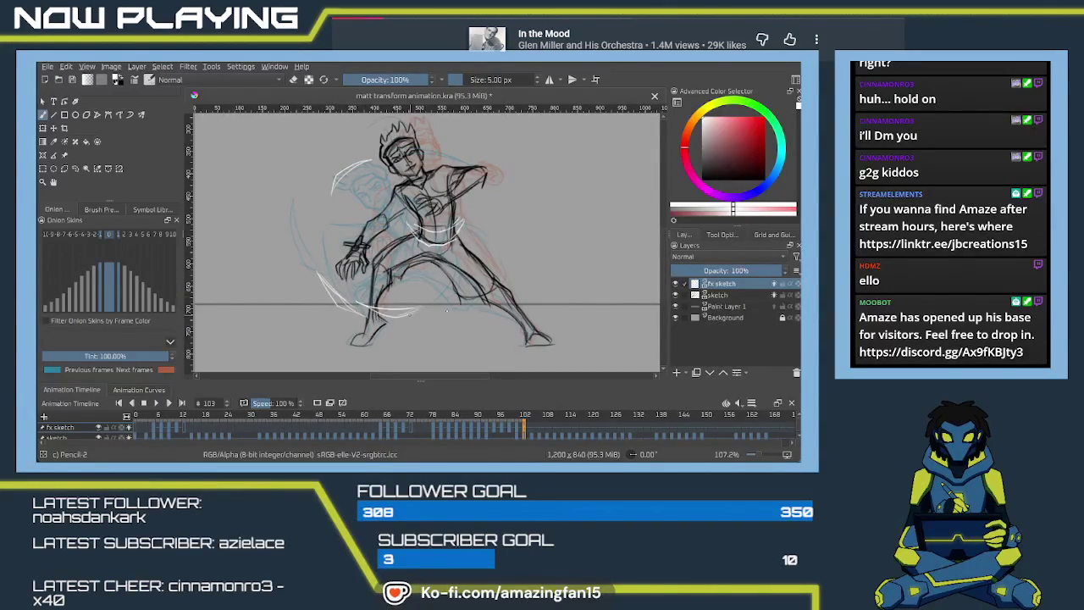
scroll(494, 288, up, 3)
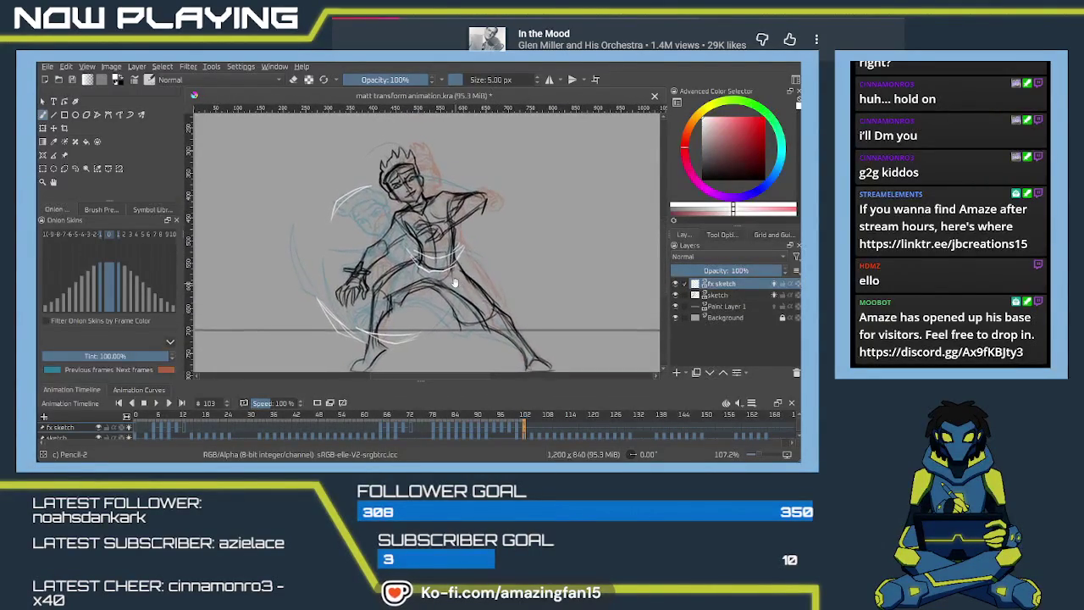
click(517, 430)
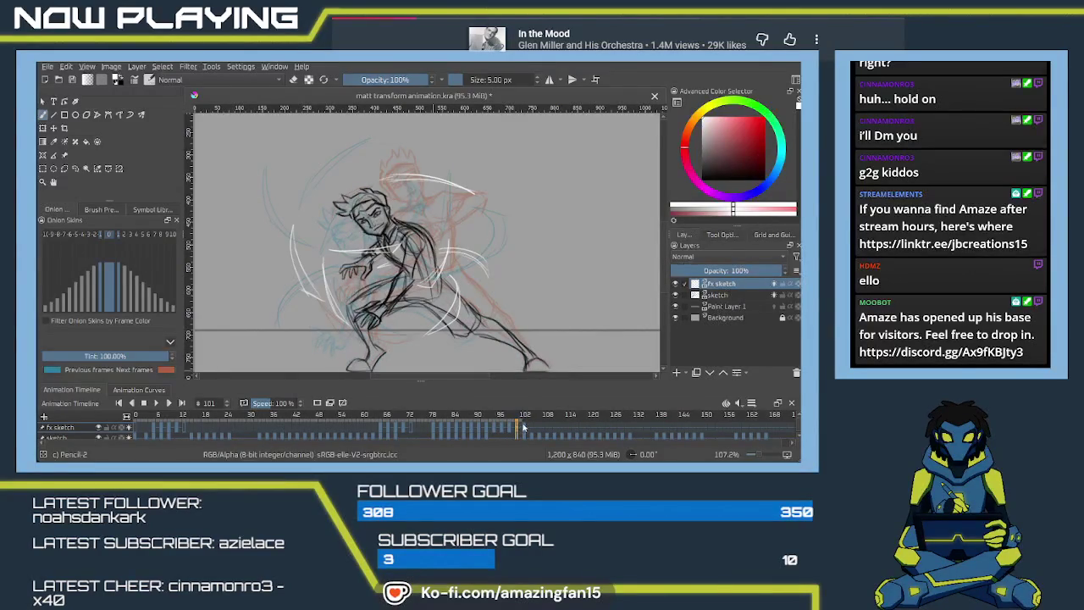
click(523, 428)
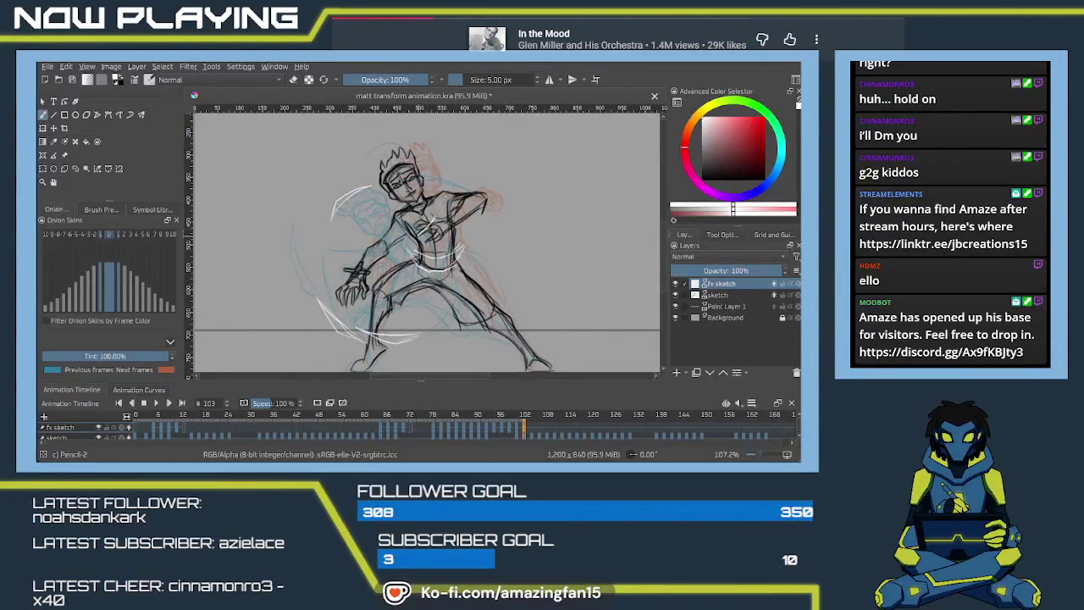
Add a chest stroke and a white arc right of the torso on frame 103.
drag(442, 202, 421, 234)
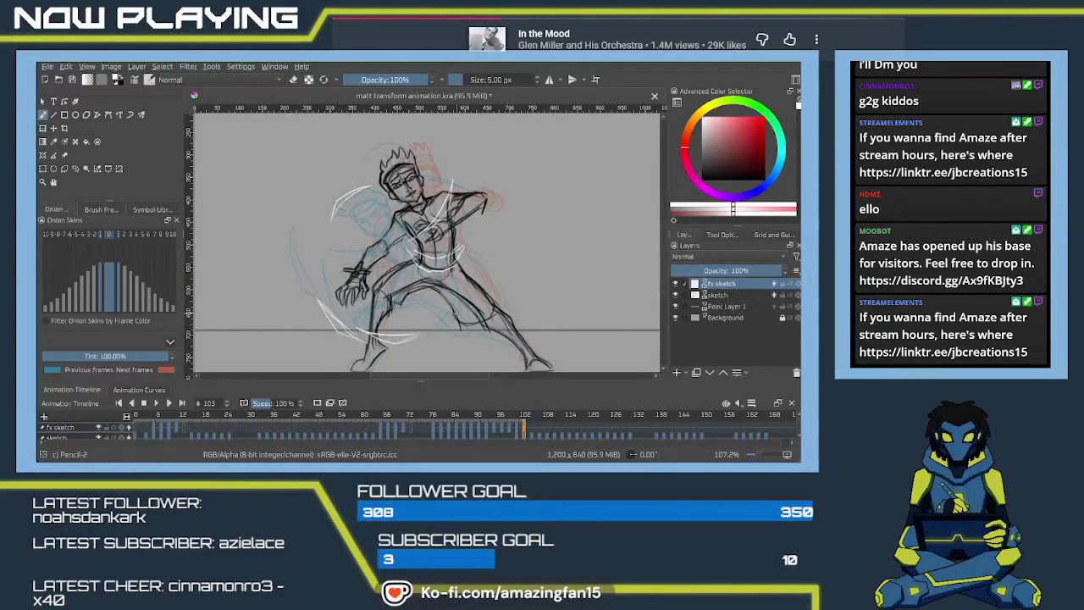
drag(464, 307, 479, 253)
click(519, 429)
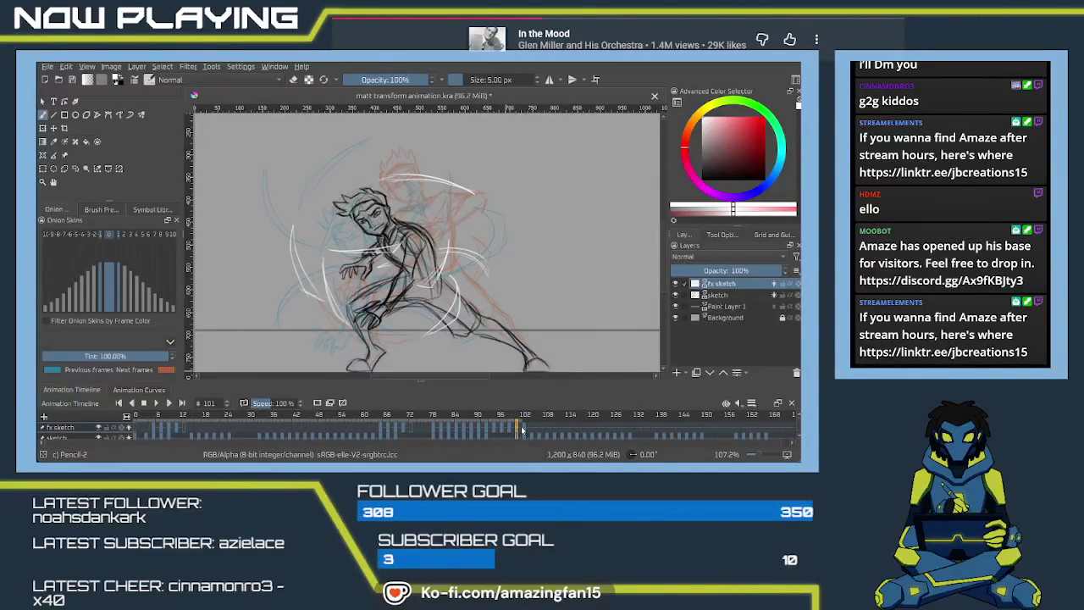
click(523, 432)
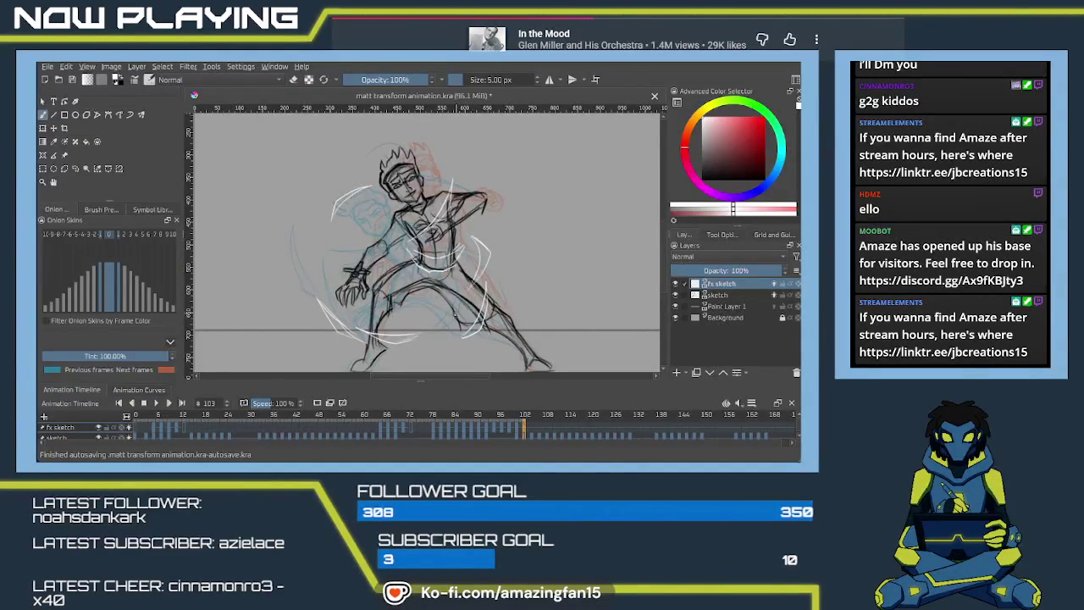
Clear frame 105's swirls, draw a new white waist stroke, and hide the sketch layer.
click(531, 434)
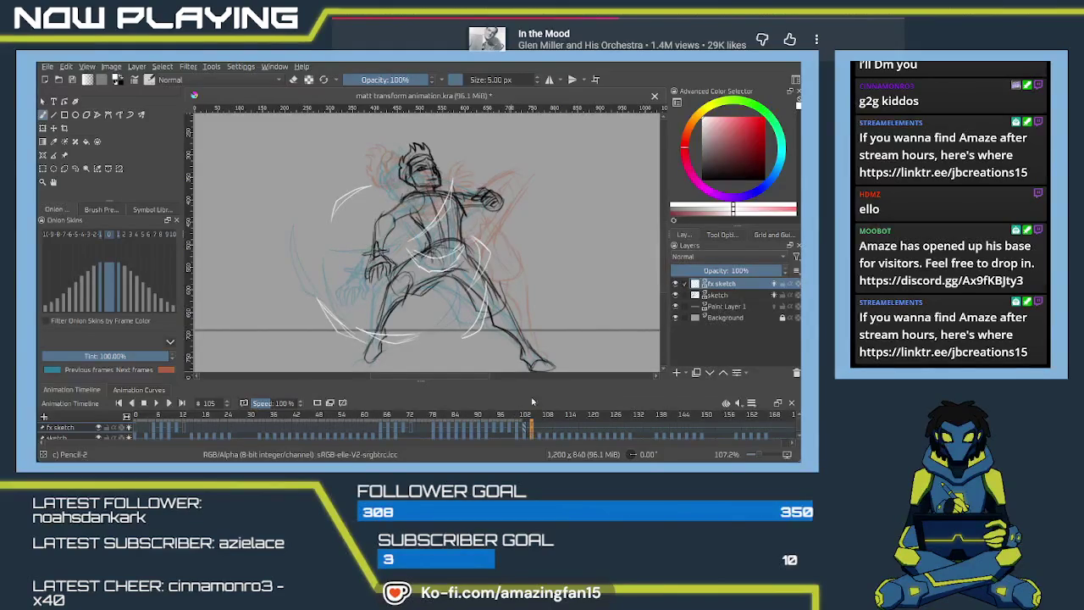
key(Delete)
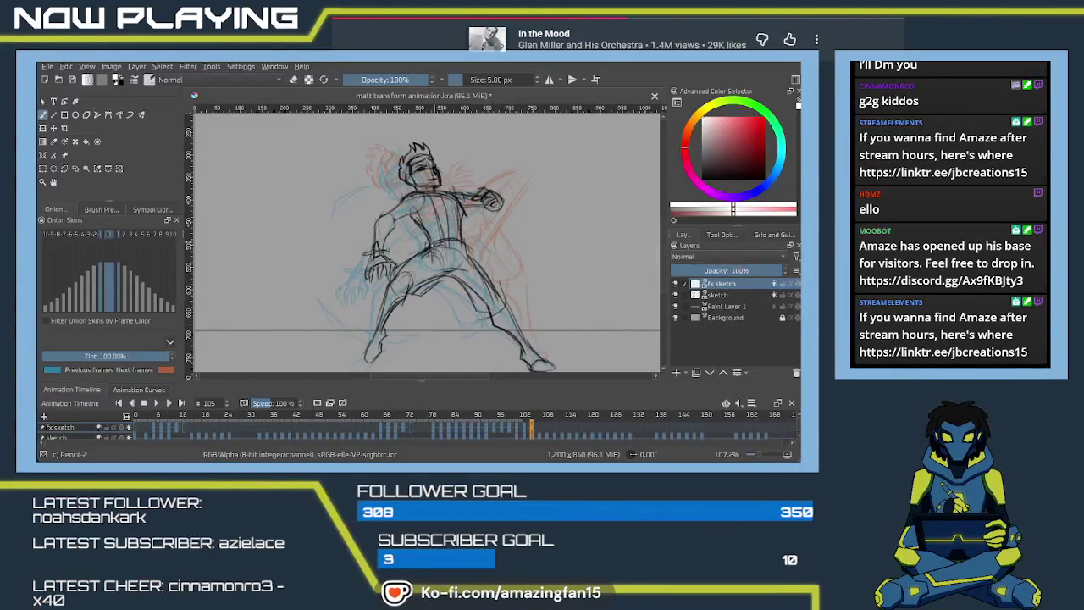
drag(422, 246, 454, 241)
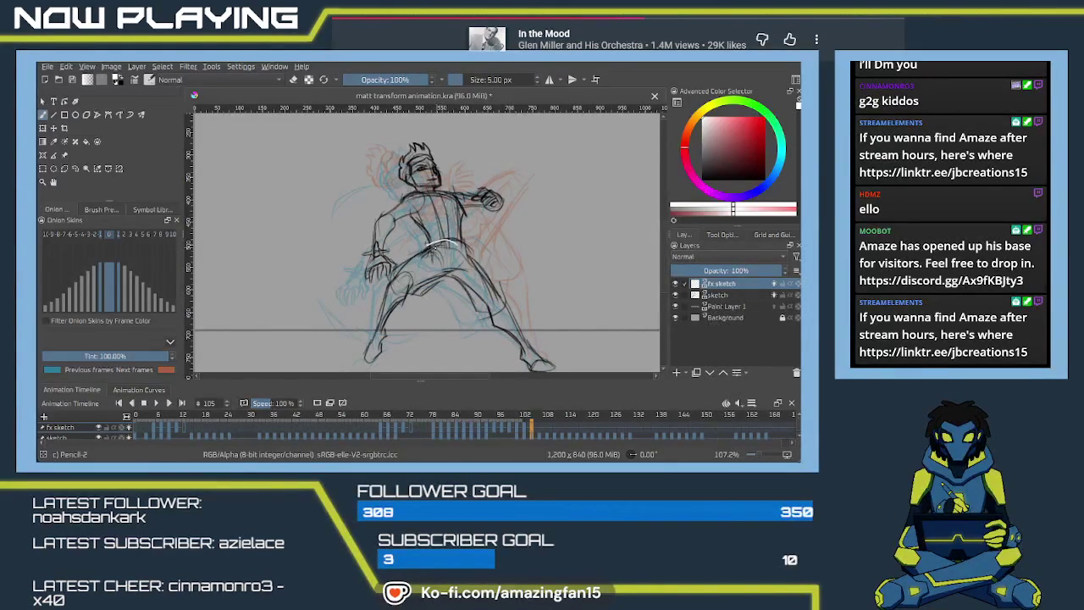
drag(444, 243, 469, 249)
drag(465, 256, 469, 257)
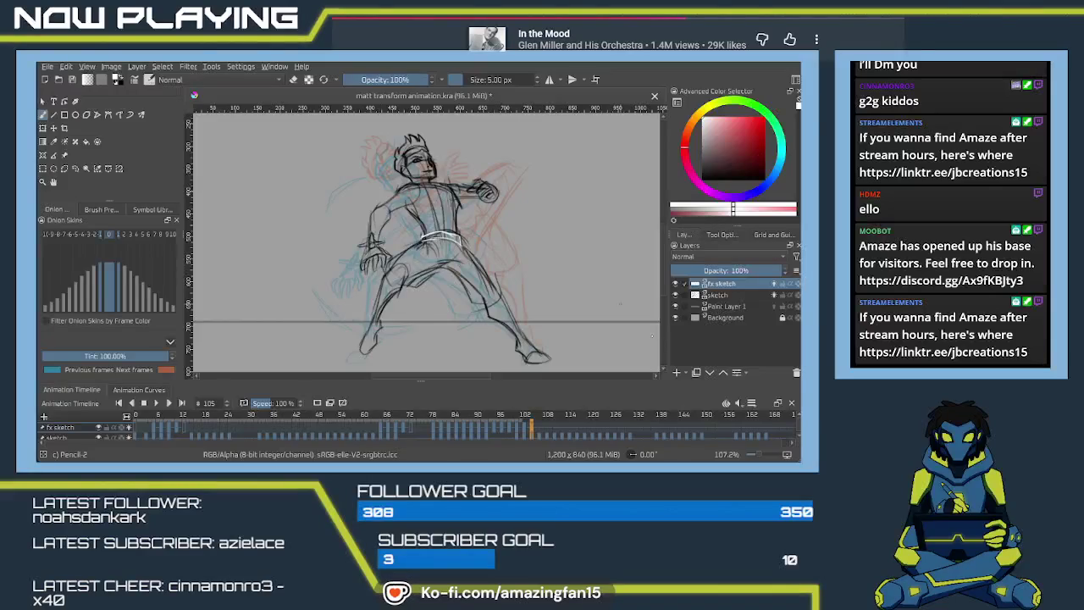
click(100, 438)
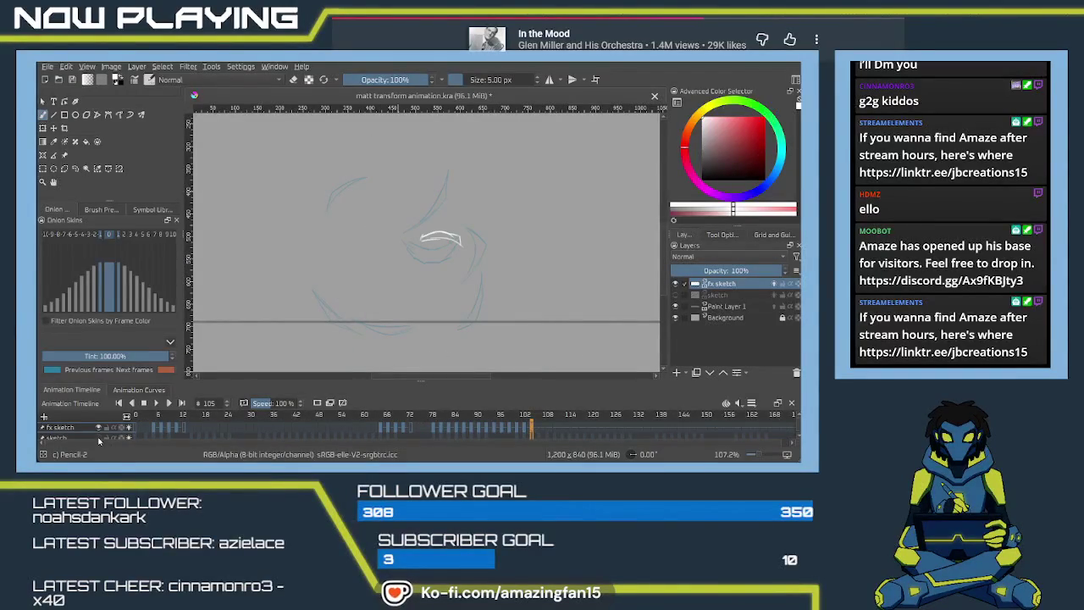
Make the sketch layer visible again on frame 105.
click(100, 438)
click(129, 439)
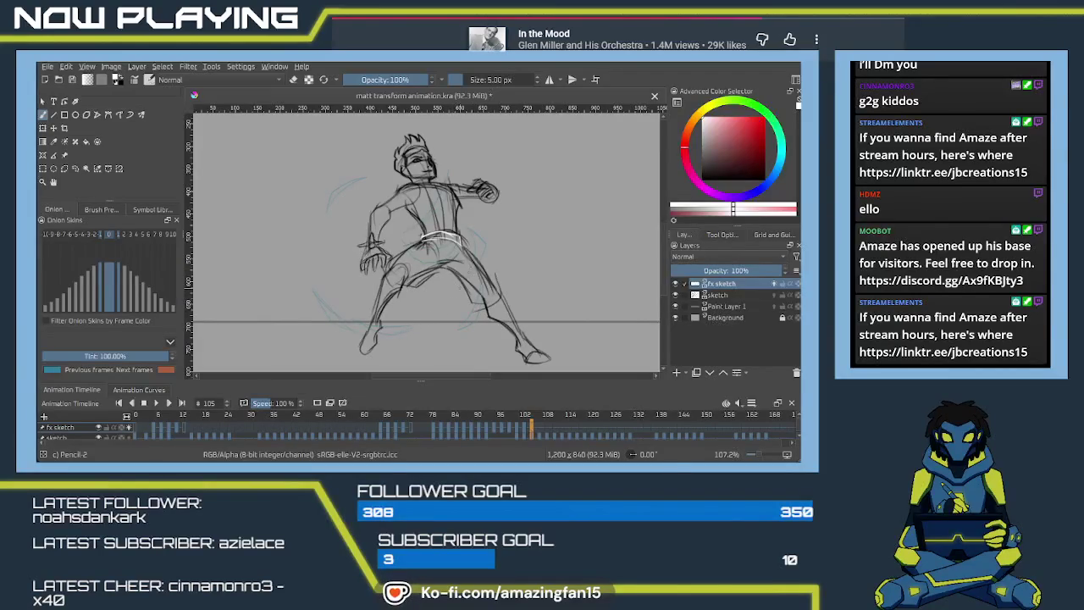
On frame 105, draw white arcs rising beside the head and across the left of the chest.
drag(449, 157, 427, 226)
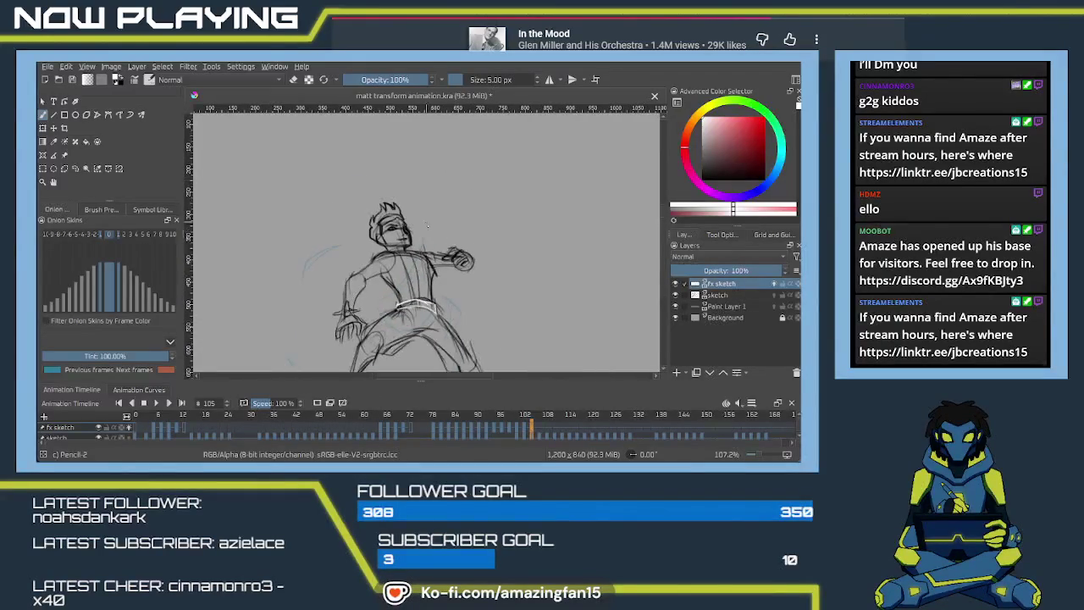
key(ctrl+z)
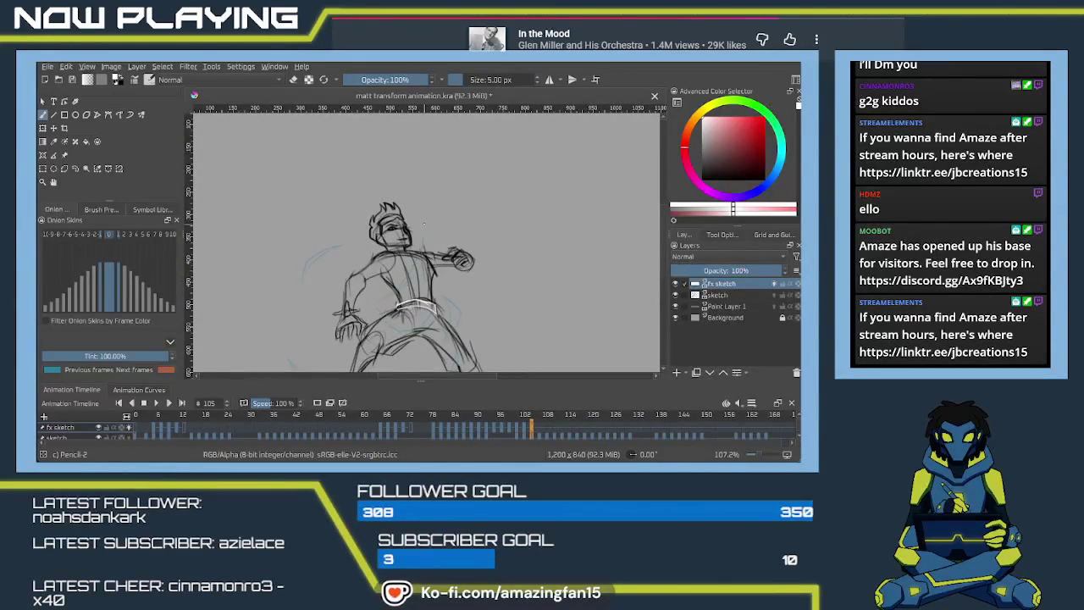
drag(423, 224, 394, 192)
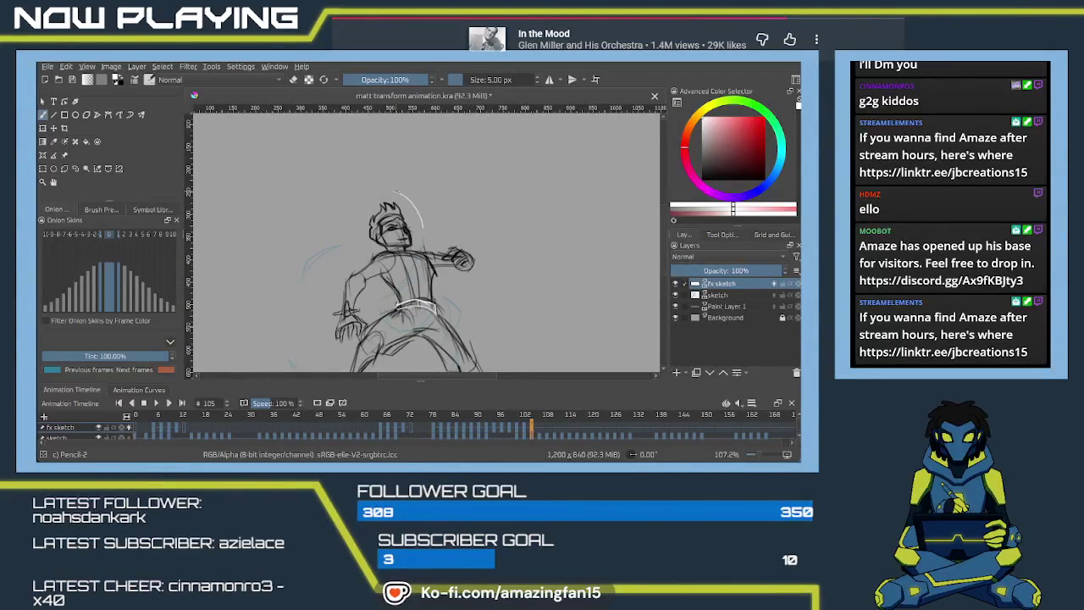
drag(314, 257, 327, 206)
mouse_move(374, 236)
mouse_down()
mouse_move(319, 227)
mouse_move(381, 241)
mouse_up()
key(ctrl+z)
key(ctrl+z)
drag(319, 227, 390, 241)
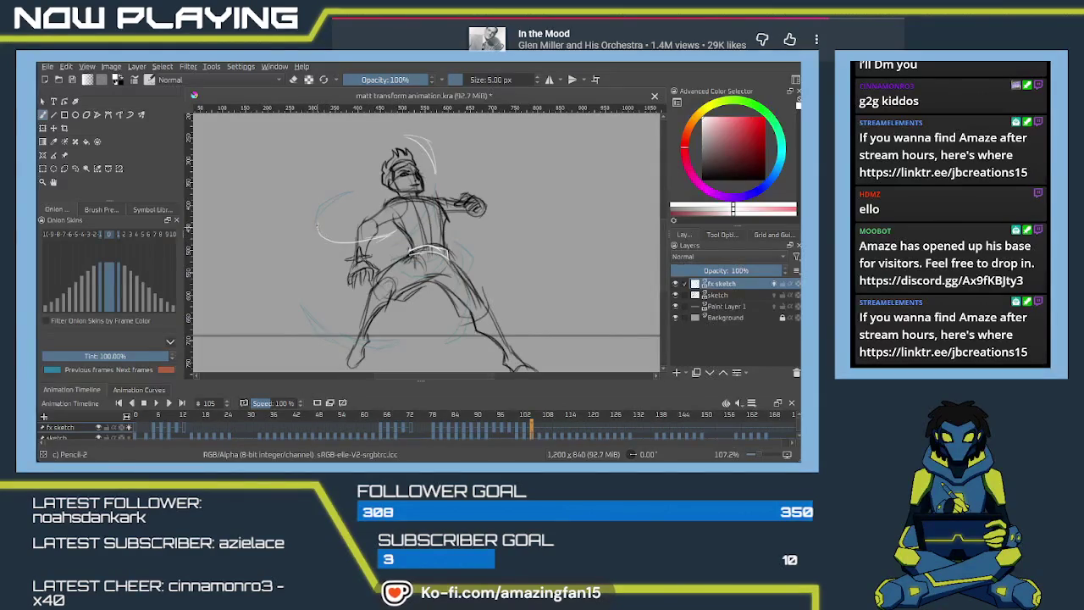
mouse_move(319, 227)
mouse_down()
mouse_move(390, 240)
mouse_move(372, 244)
mouse_move(405, 229)
mouse_up()
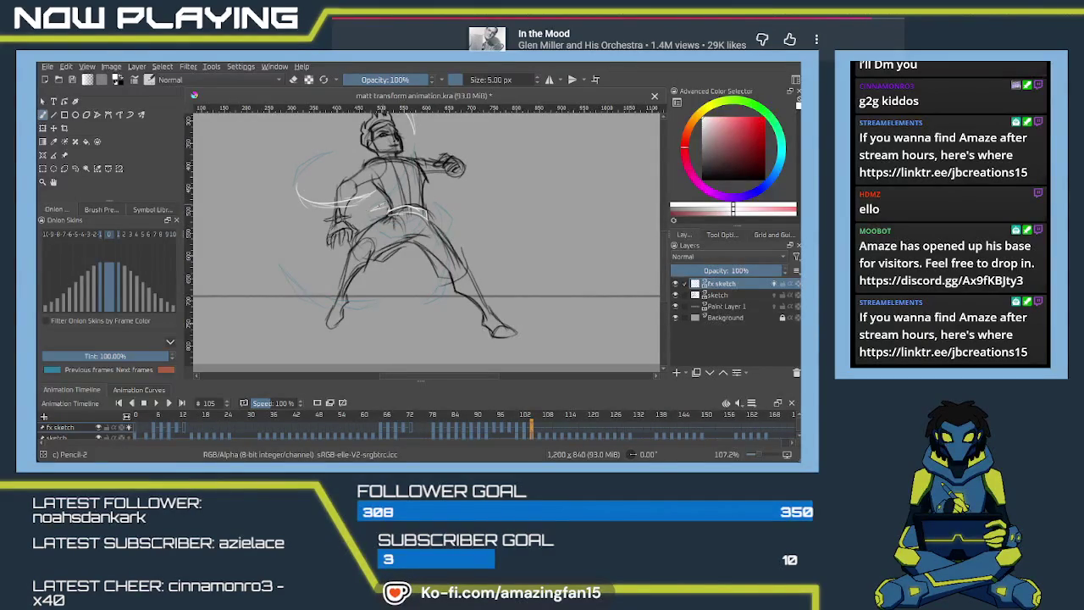
drag(368, 235, 359, 243)
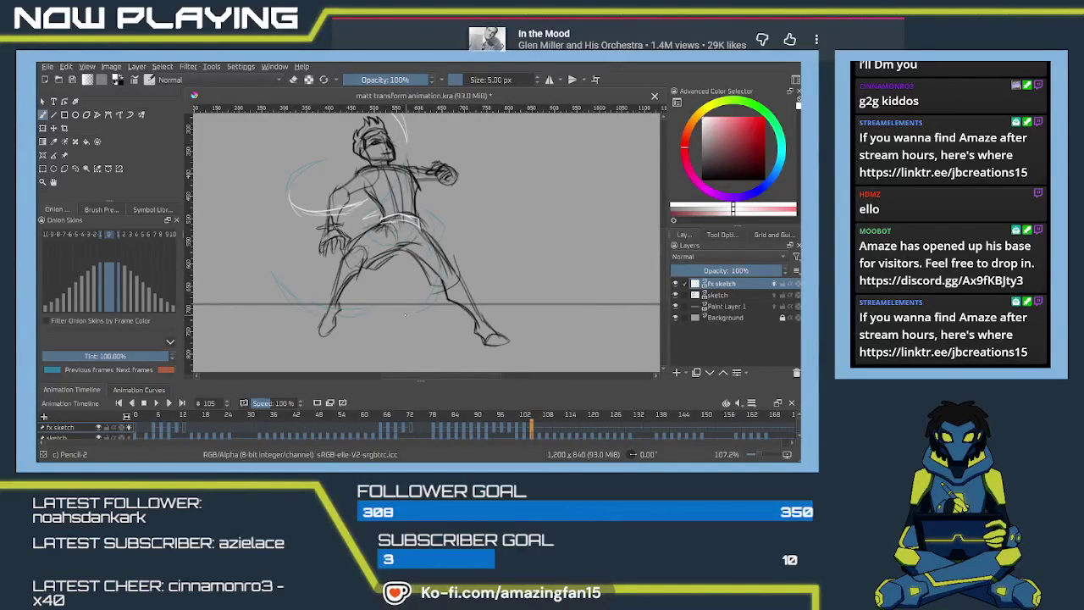
Draw white arcs beneath the feet and sweeping up from them.
drag(410, 313, 361, 314)
key(ctrl+z)
drag(410, 318, 366, 322)
scroll(356, 309, up, 2)
scroll(355, 309, down, 2)
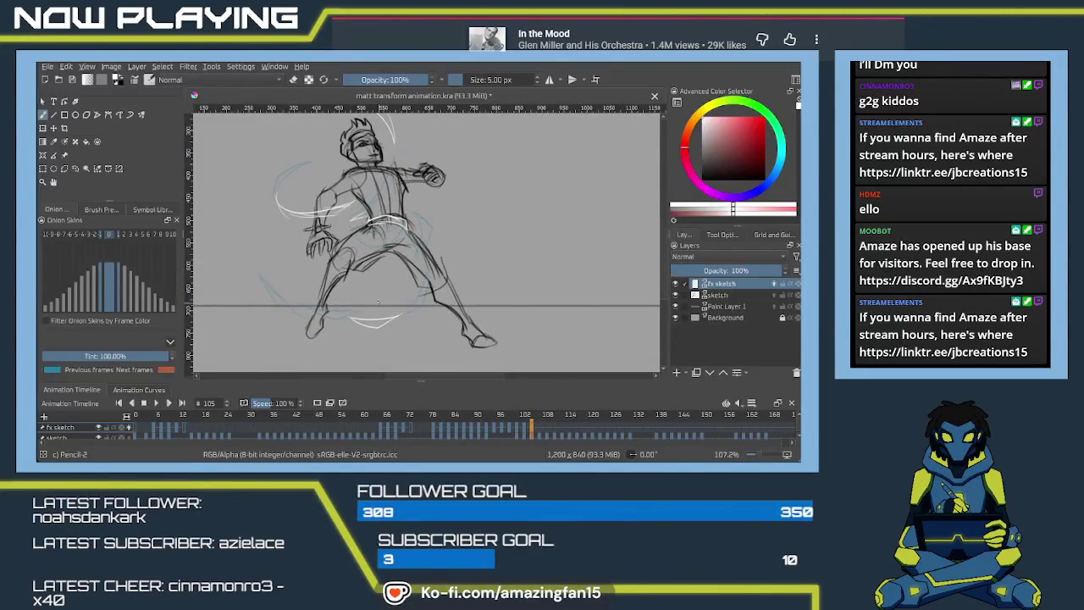
drag(381, 298, 419, 269)
key(ctrl+z)
drag(379, 300, 418, 258)
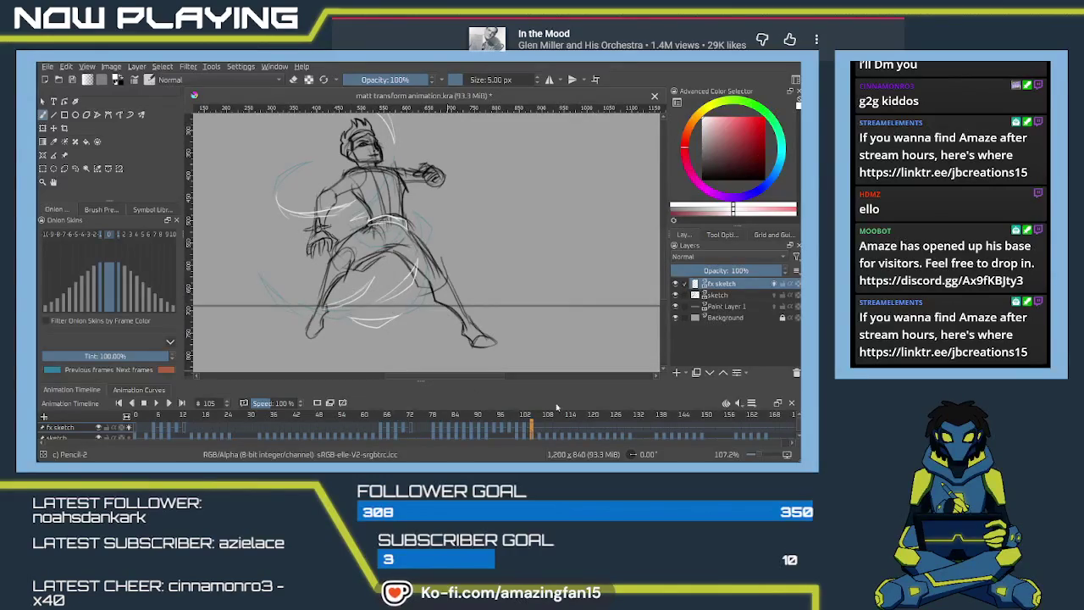
Advance to frame 107 and add a small bright stroke below the leaping figure.
click(538, 431)
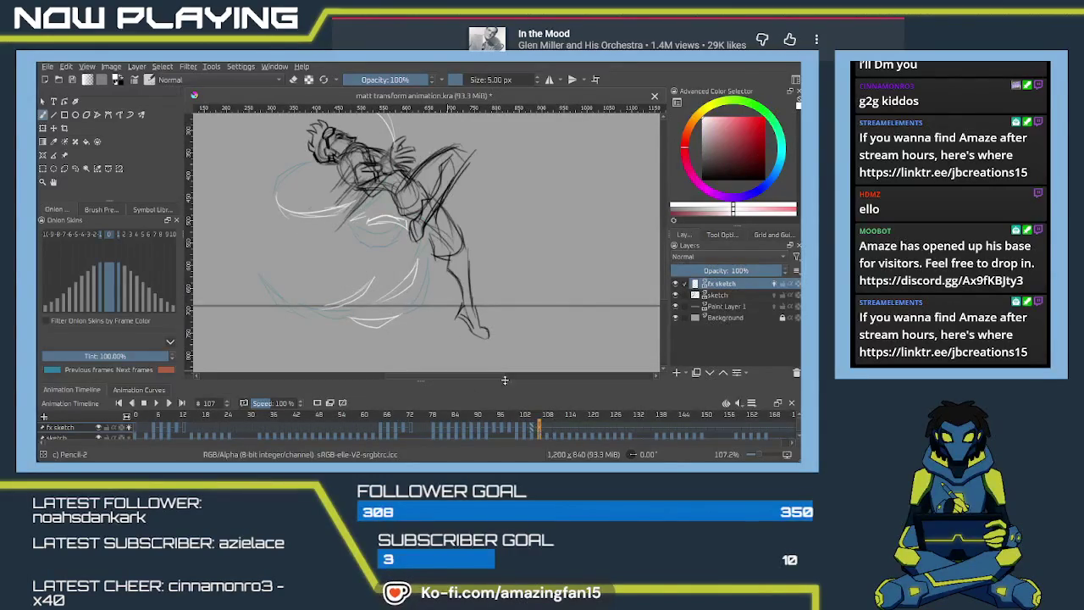
key(period)
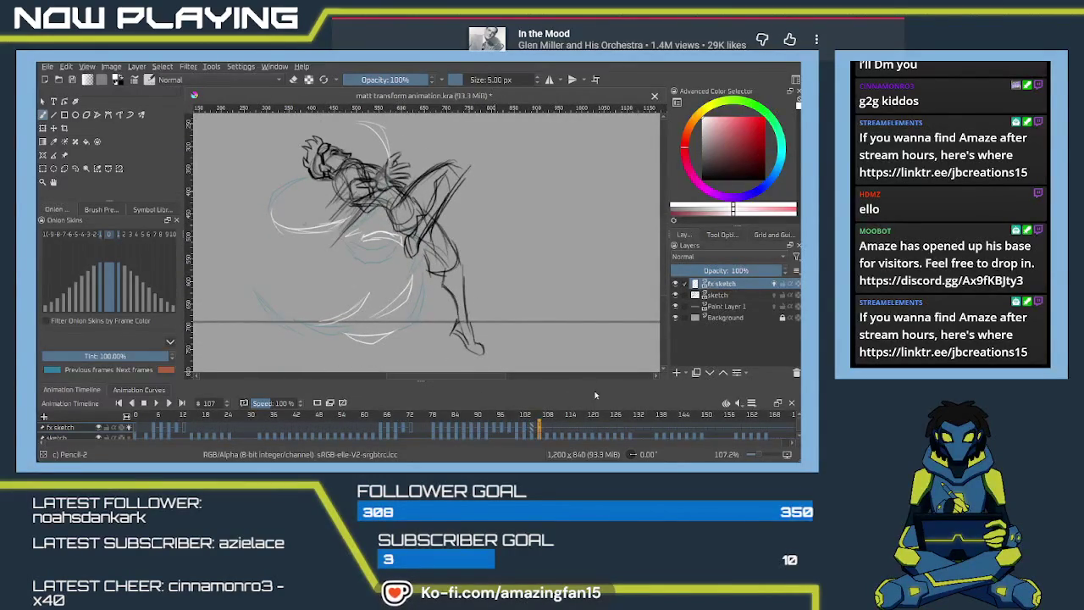
drag(449, 235, 432, 303)
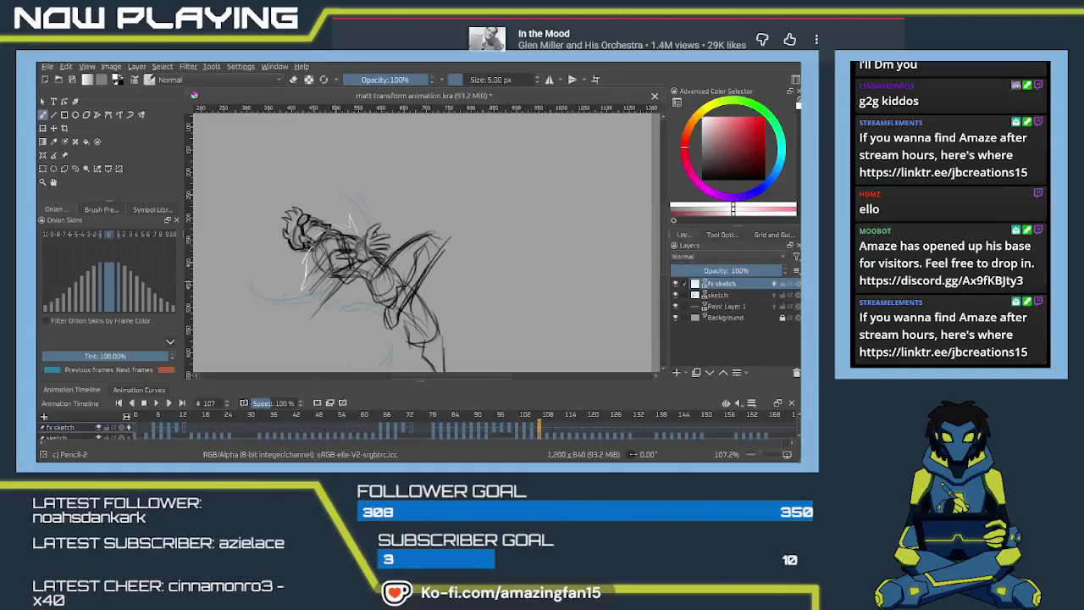
drag(320, 286, 331, 280)
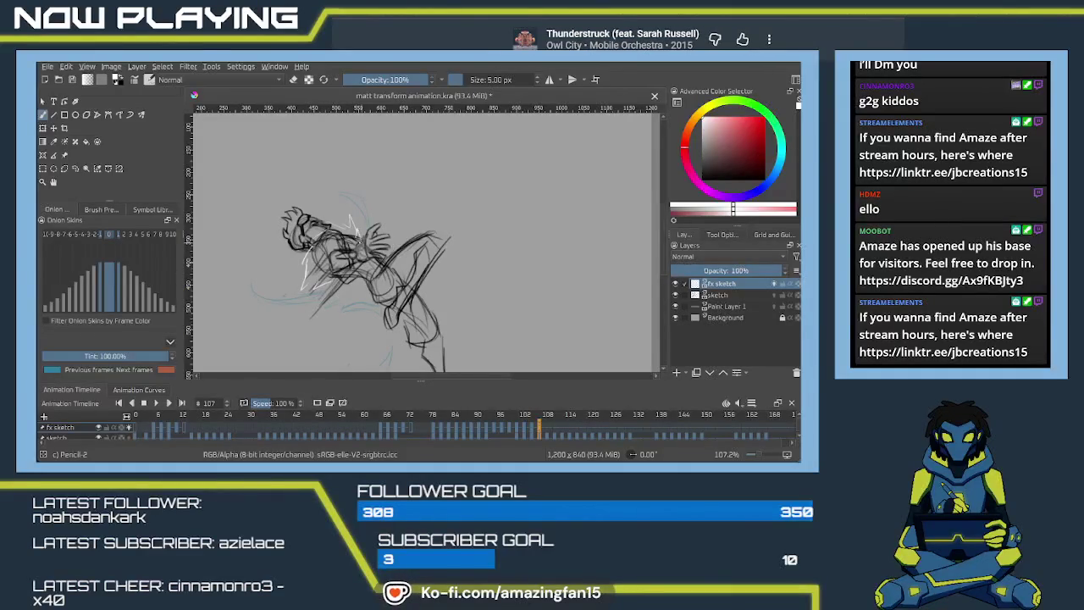
scroll(375, 281, down, 5)
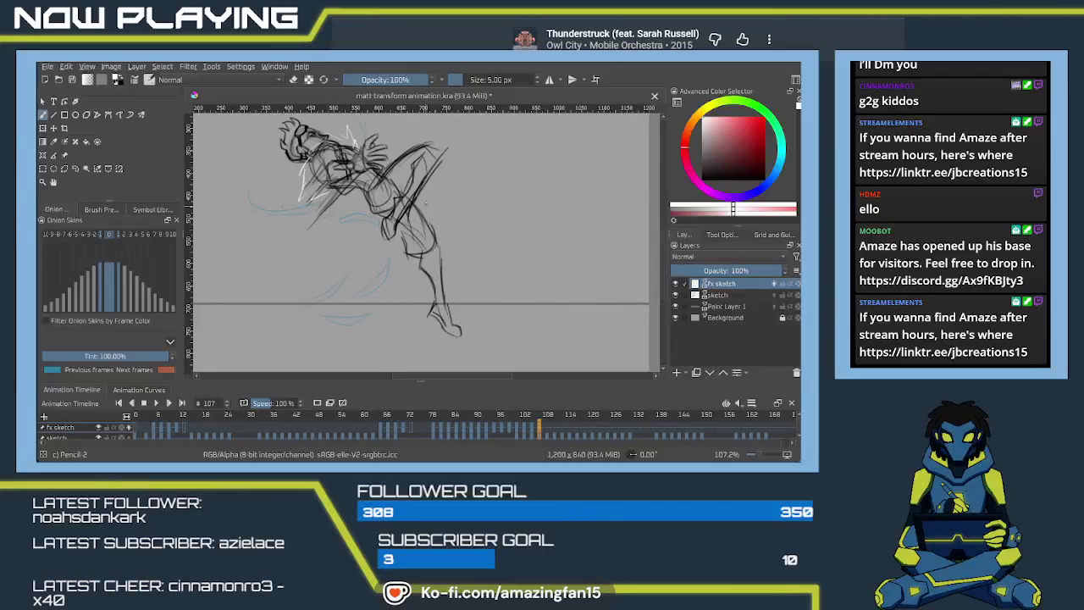
Draw white energy strokes around the head and down the shoulder, comparing with frame 105.
drag(429, 200, 414, 239)
key(ctrl+z)
drag(421, 200, 405, 243)
key(ctrl+z)
drag(423, 198, 407, 236)
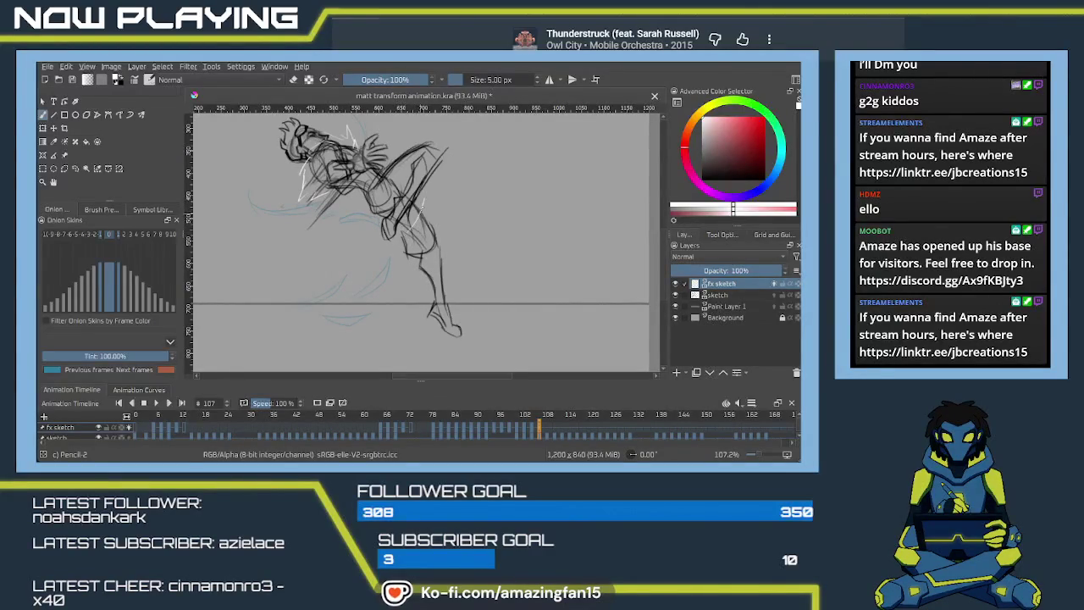
drag(428, 200, 421, 218)
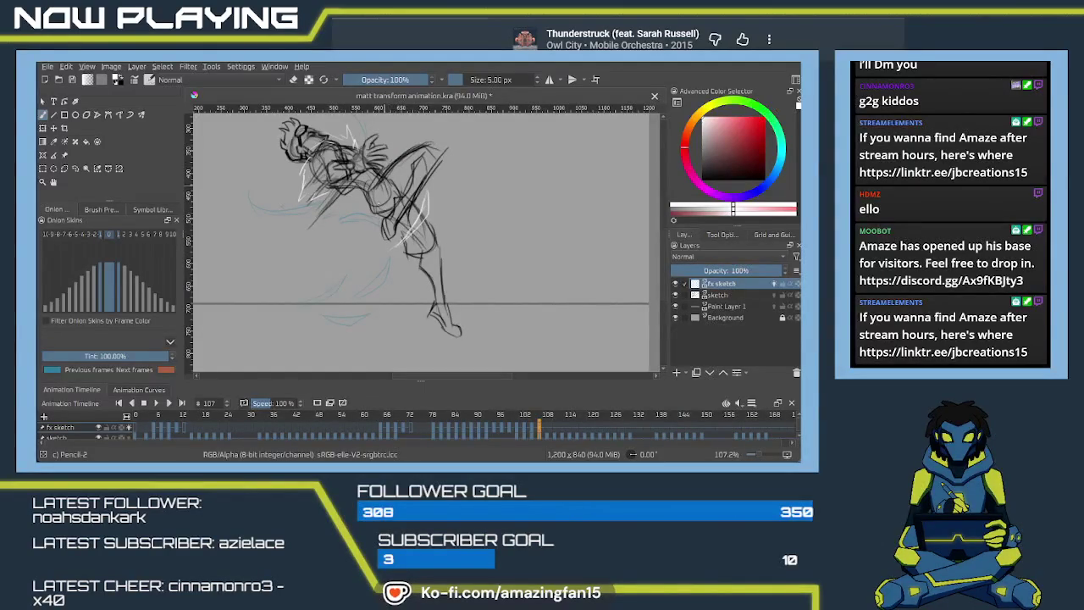
drag(383, 187, 371, 234)
click(528, 433)
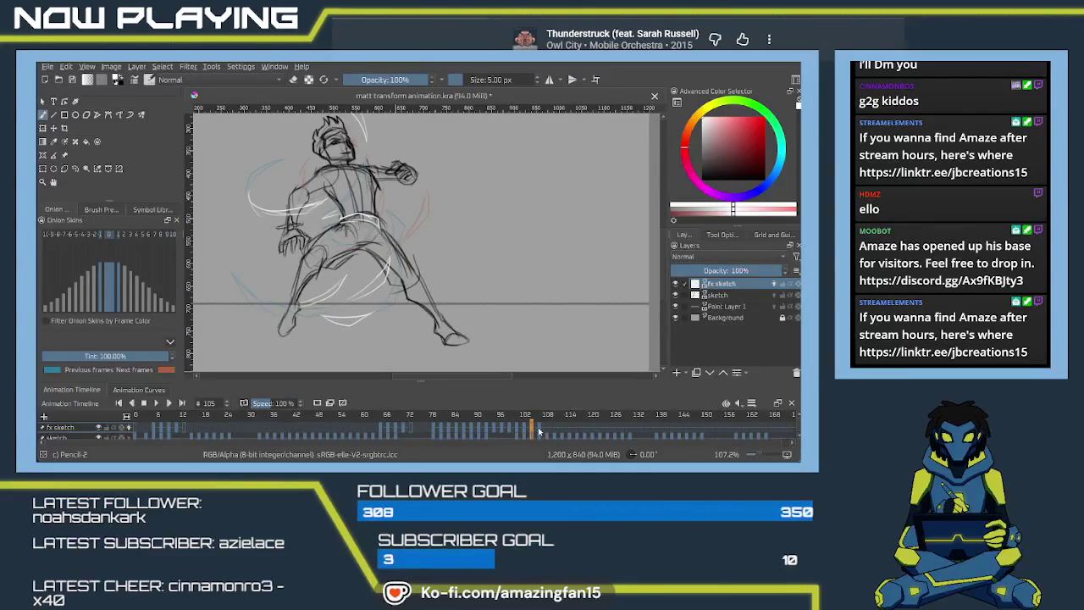
click(538, 432)
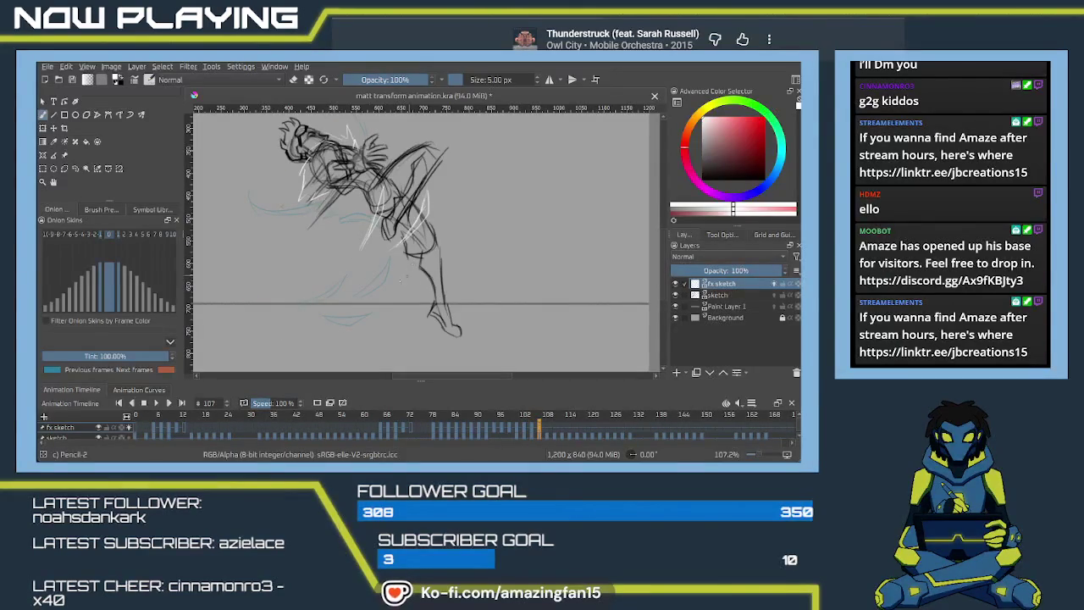
Draw a white swoosh loop with a short tail near the legs on frame 107.
drag(412, 289, 388, 297)
key(ctrl+z)
mouse_move(316, 307)
mouse_down()
mouse_move(308, 245)
mouse_move(289, 266)
mouse_up()
mouse_move(309, 303)
mouse_down()
mouse_move(297, 278)
mouse_move(330, 300)
mouse_move(321, 317)
mouse_up()
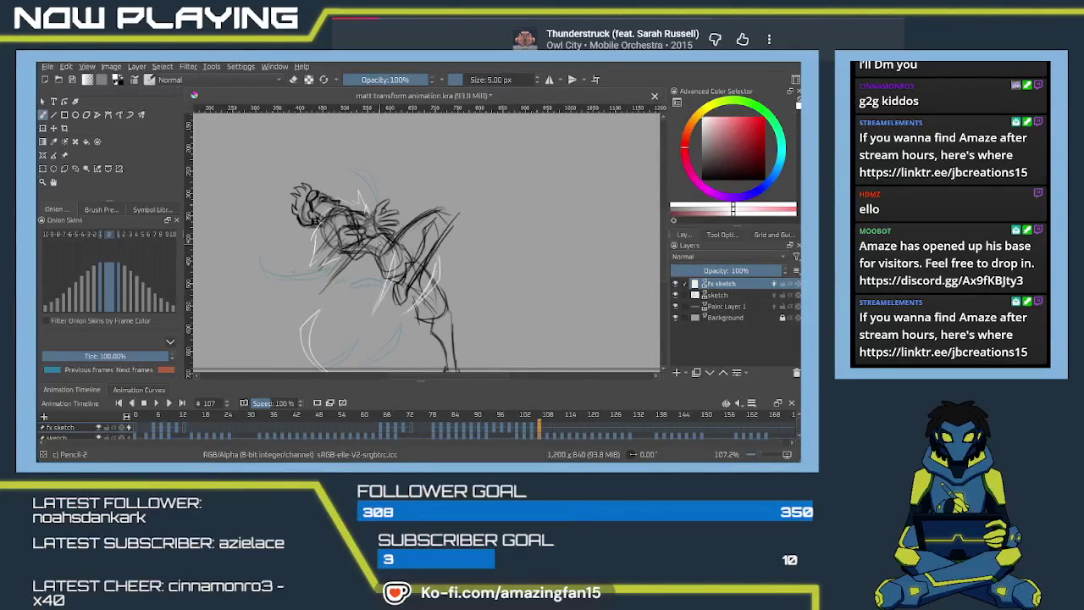
drag(381, 254, 378, 208)
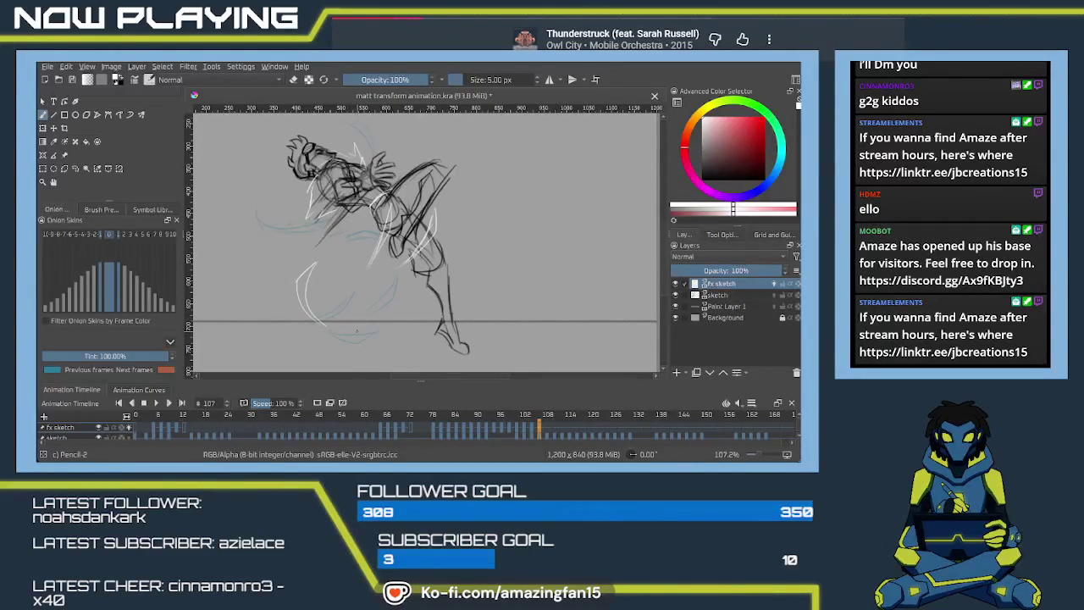
drag(344, 329, 338, 331)
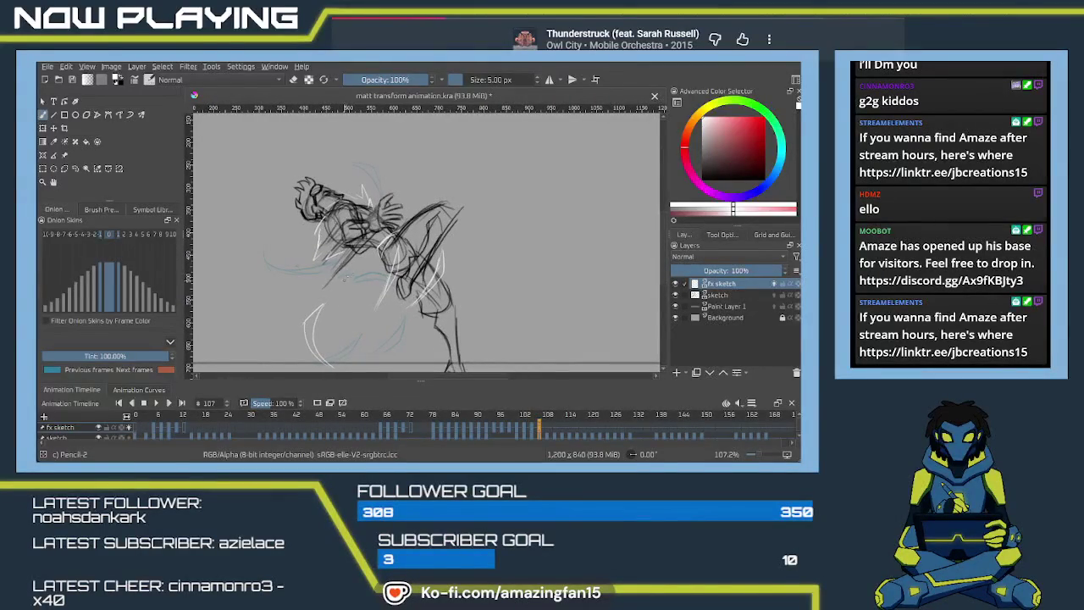
mouse_move(350, 273)
mouse_down()
mouse_move(356, 326)
mouse_move(361, 316)
mouse_up()
key(ctrl+z)
key(ctrl+z)
drag(344, 276, 373, 322)
drag(383, 326, 363, 334)
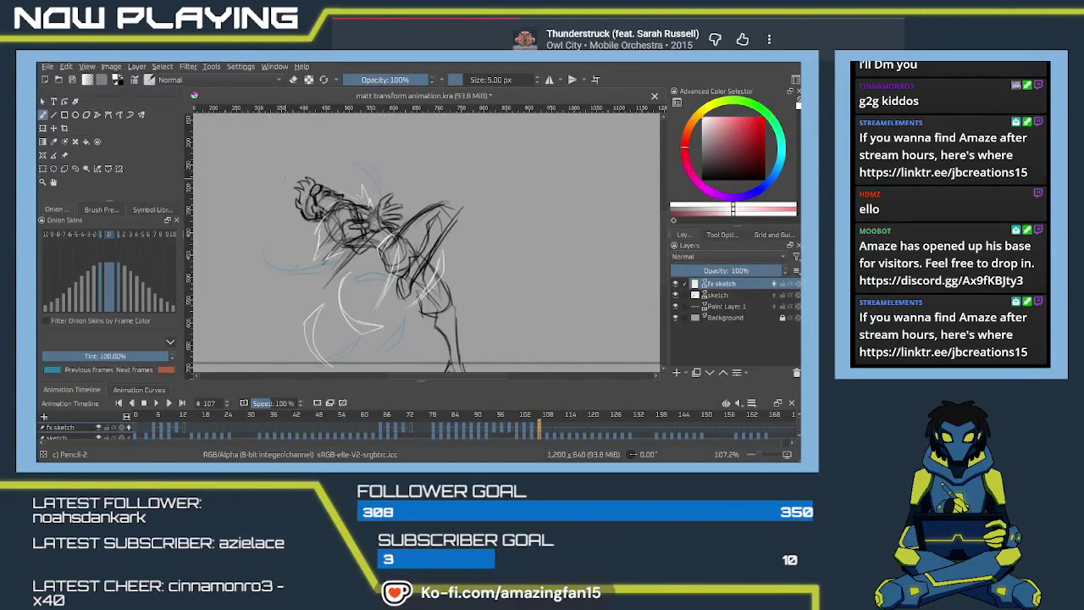
Draw a large white arc curving around the left of the head.
drag(288, 172, 272, 218)
key(ctrl+z)
drag(294, 173, 254, 224)
key(ctrl+z)
drag(291, 179, 259, 204)
key(ctrl+z)
drag(306, 170, 260, 207)
scroll(500, 316, down, 1)
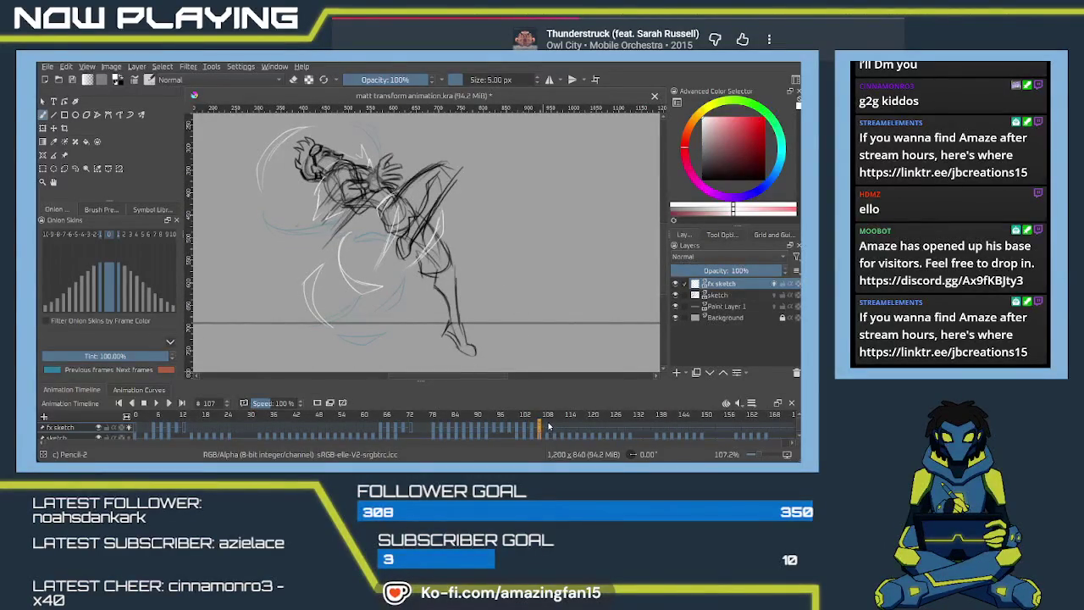
On frame 109, add short white energy lines along the neck, chest and torso.
click(547, 427)
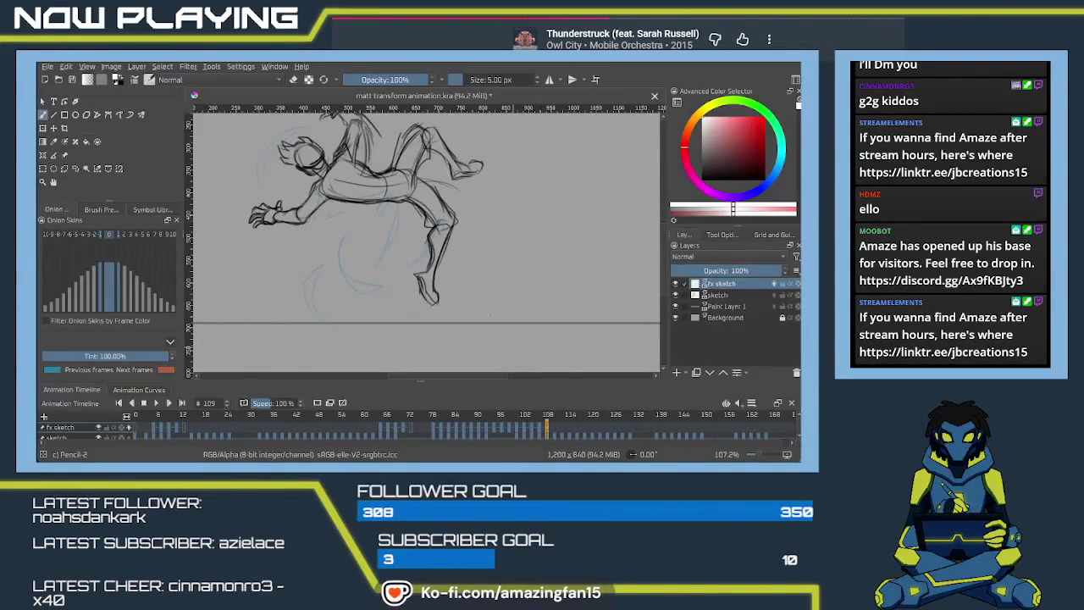
drag(388, 174, 384, 196)
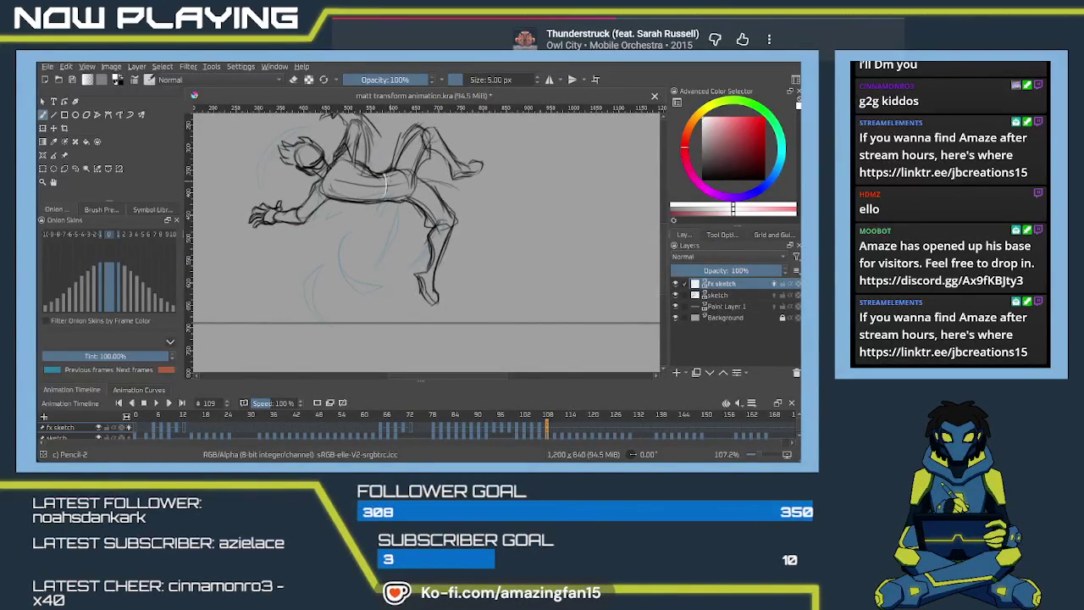
scroll(423, 241, up, 3)
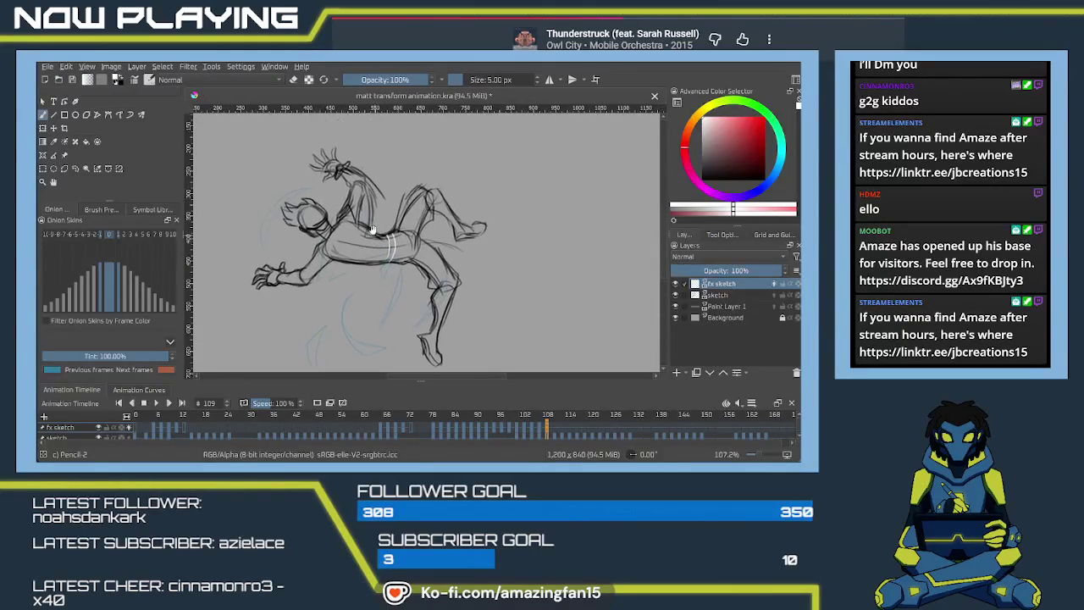
mouse_move(347, 204)
mouse_down()
mouse_move(337, 214)
mouse_move(343, 207)
mouse_up()
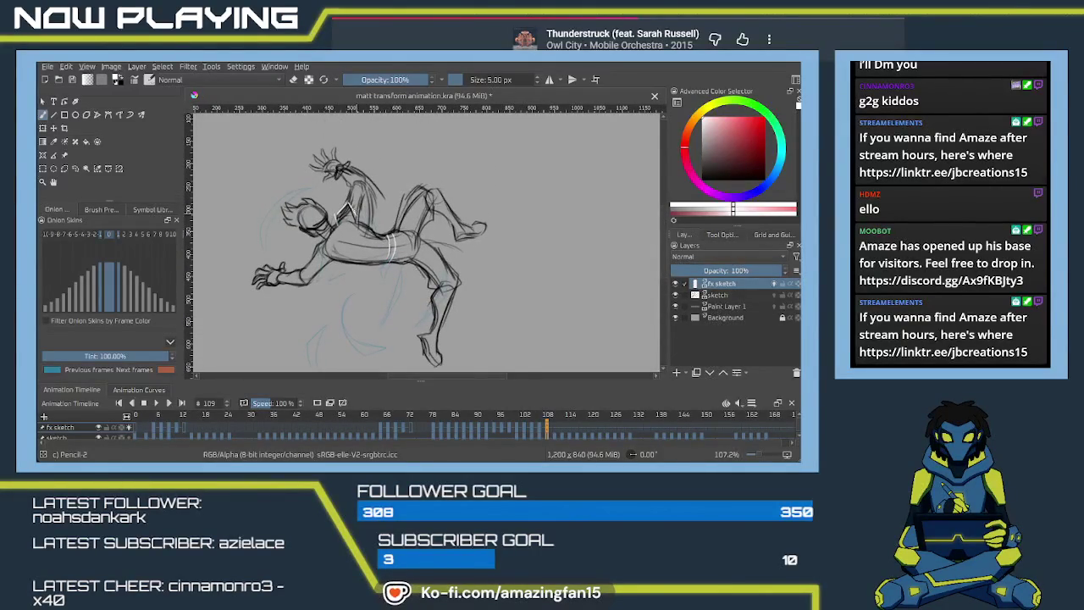
drag(361, 235, 359, 255)
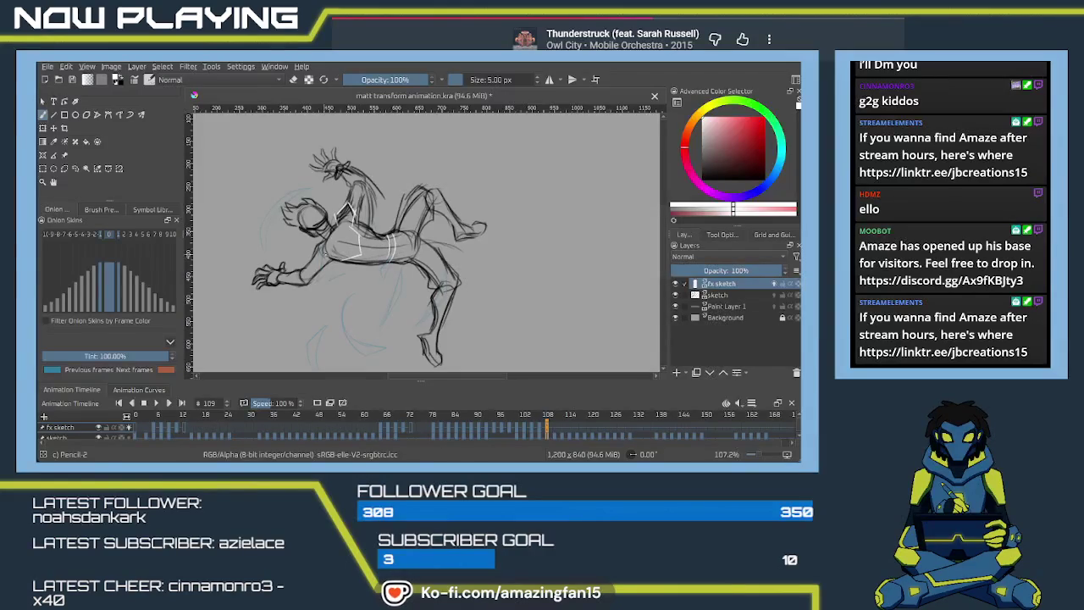
drag(316, 262, 327, 257)
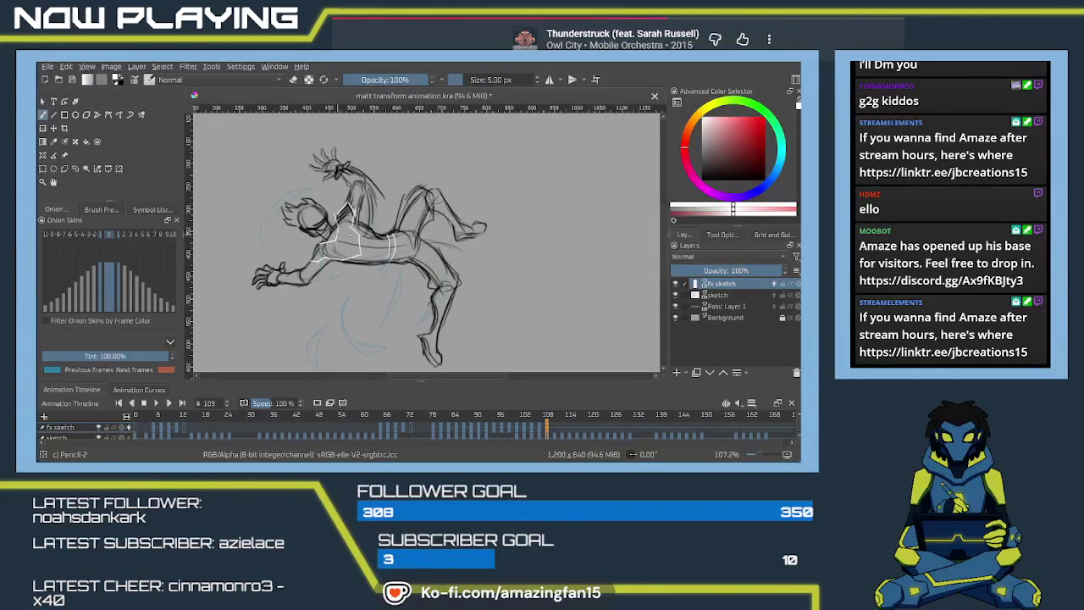
scroll(398, 271, down, 2)
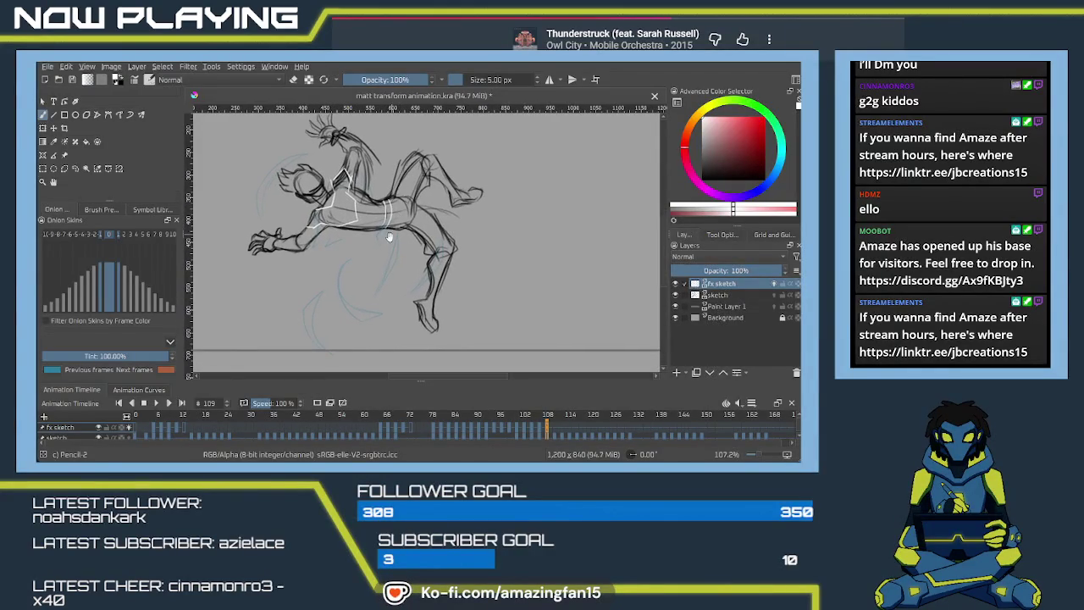
ctrl+click(398, 315)
Save the animation file, then return to frame 107.
key(ctrl+s)
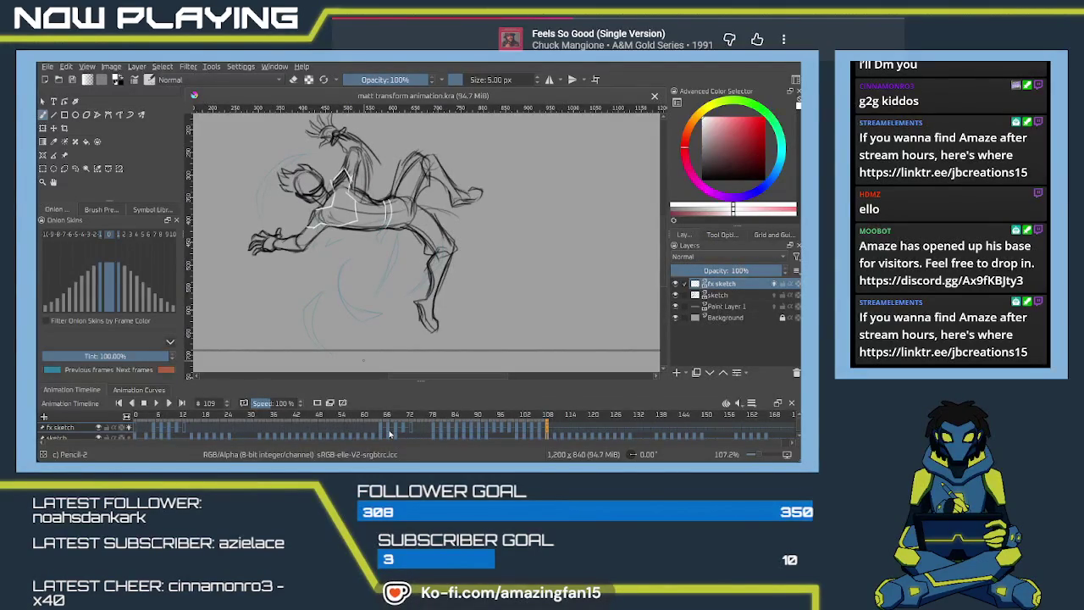
click(537, 429)
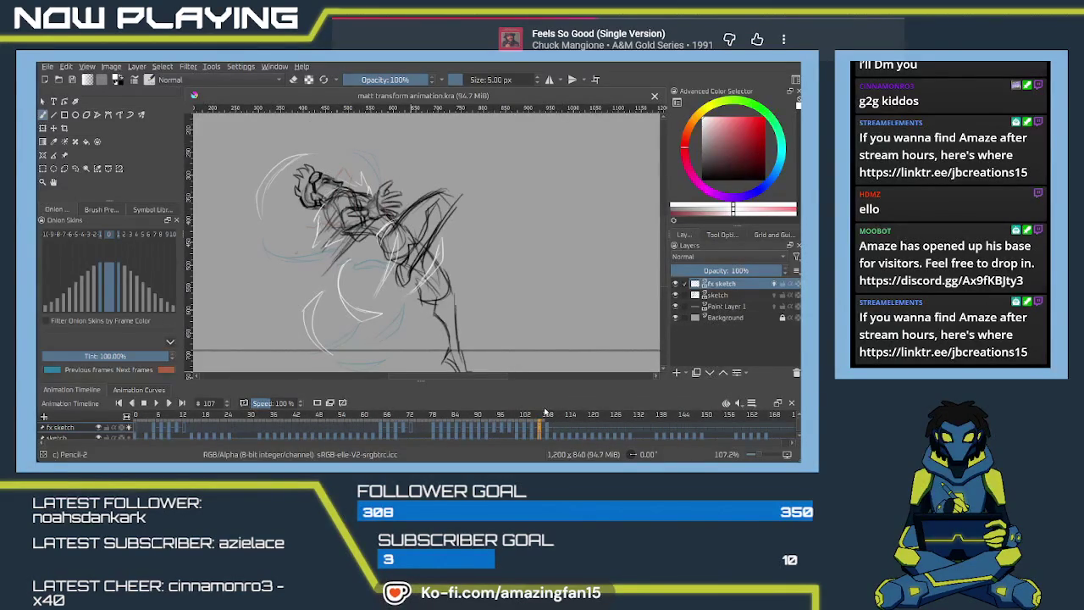
Draw white curved arcs behind the figure's back on frame 109.
click(548, 429)
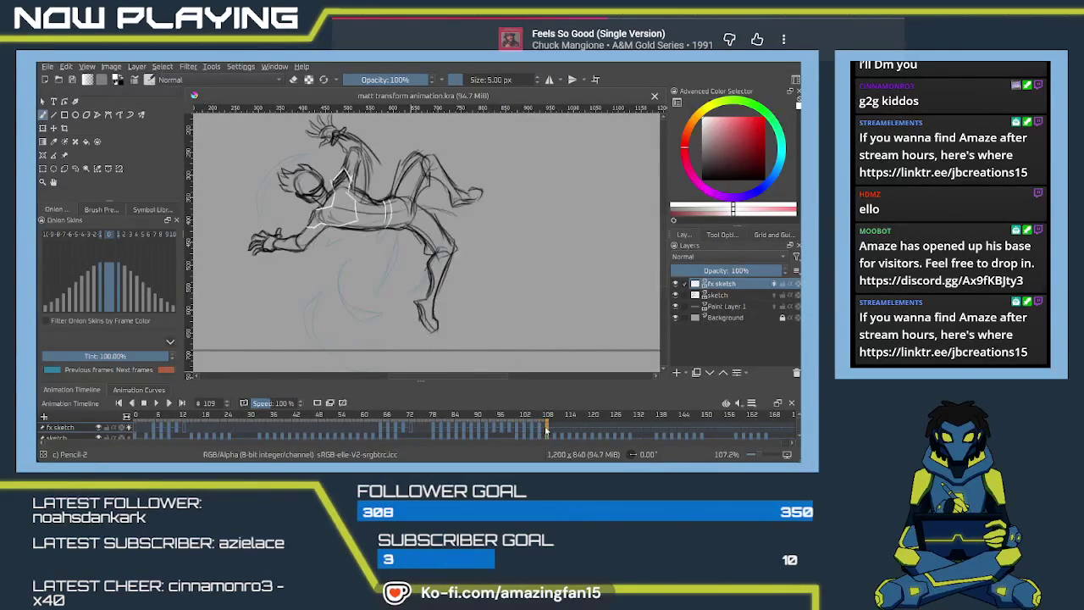
mouse_move(414, 231)
mouse_down()
mouse_move(406, 270)
mouse_move(398, 266)
mouse_up()
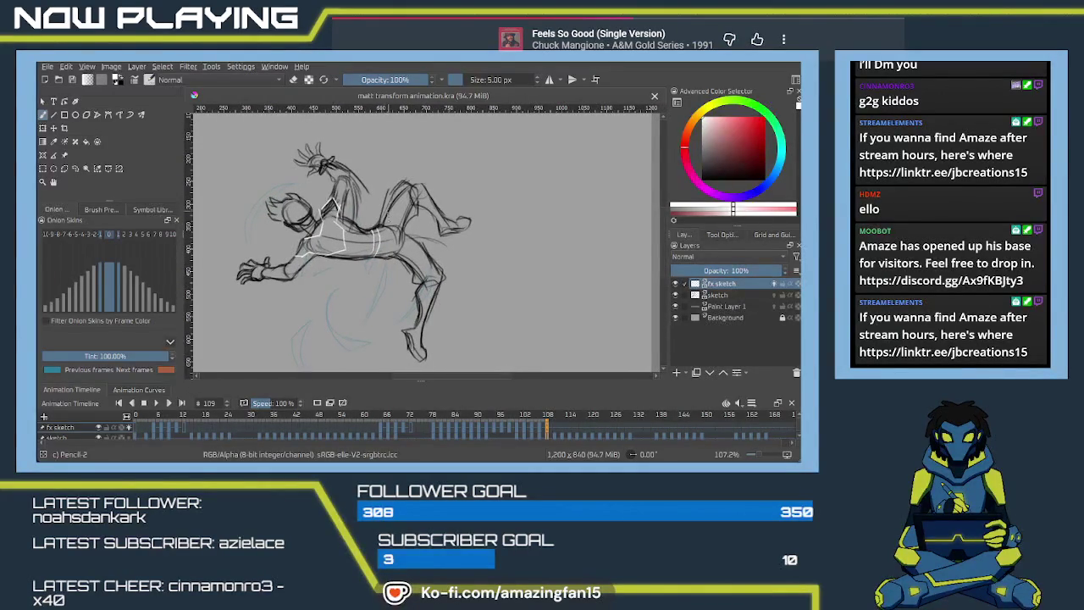
drag(390, 214, 366, 163)
drag(366, 163, 388, 216)
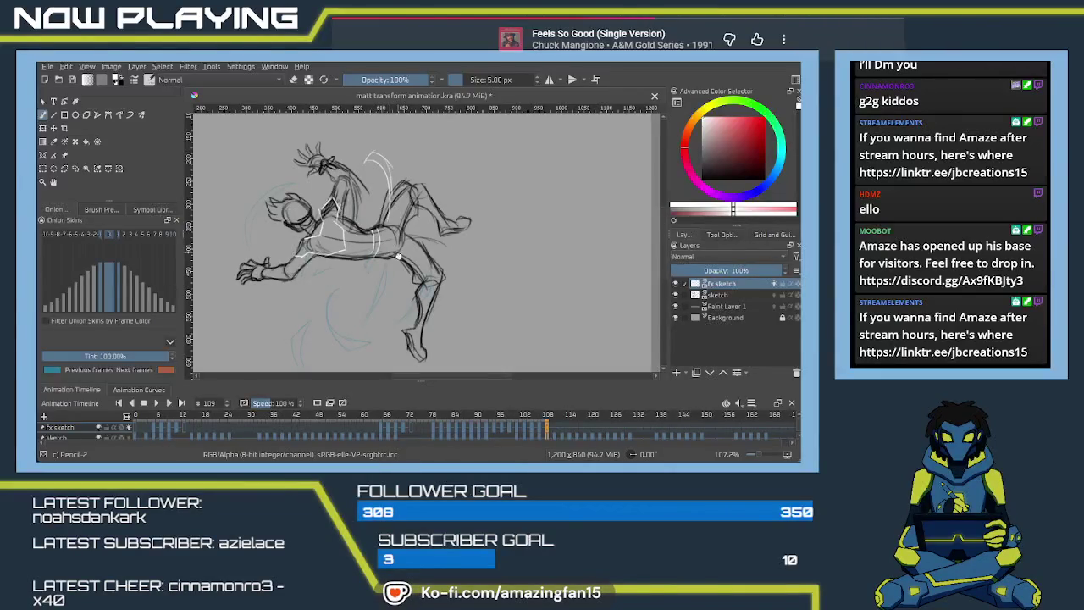
drag(399, 256, 375, 217)
drag(379, 276, 373, 280)
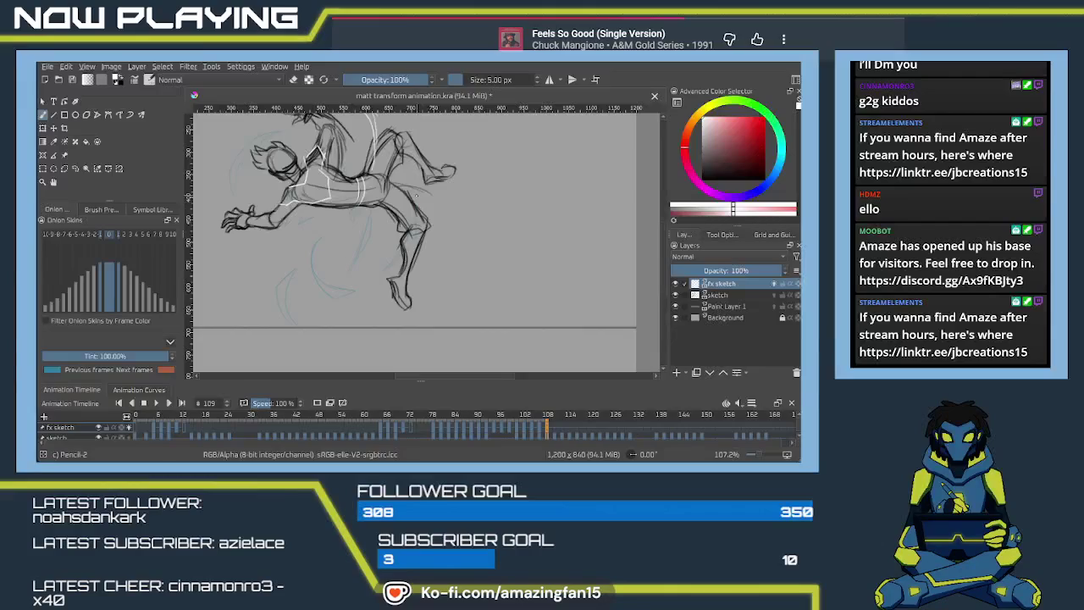
mouse_move(413, 195)
mouse_down()
mouse_move(414, 212)
mouse_move(404, 168)
mouse_up()
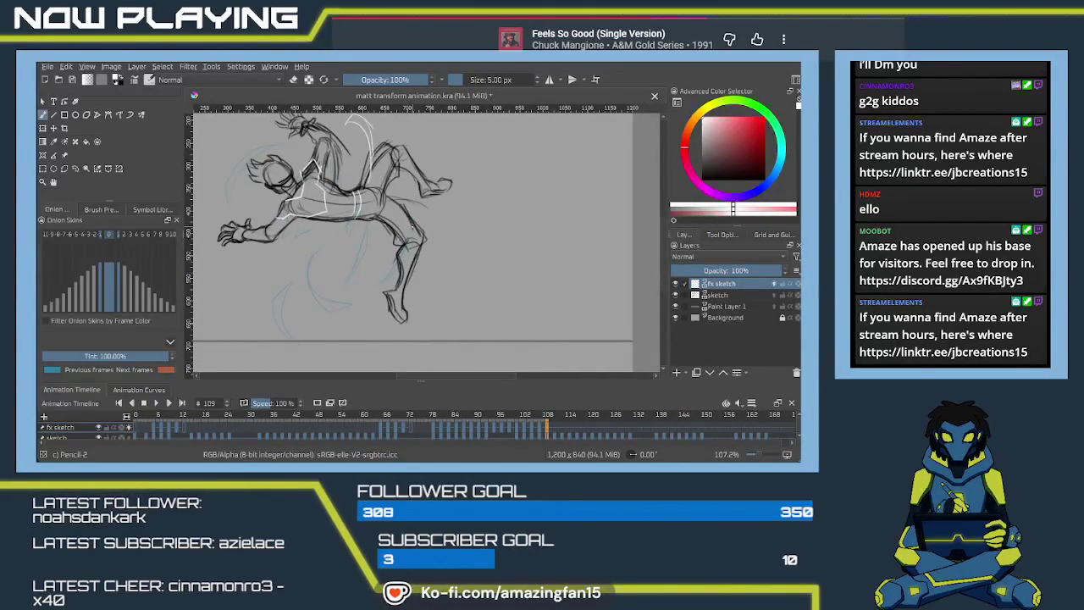
key(ctrl+z)
drag(413, 220, 411, 185)
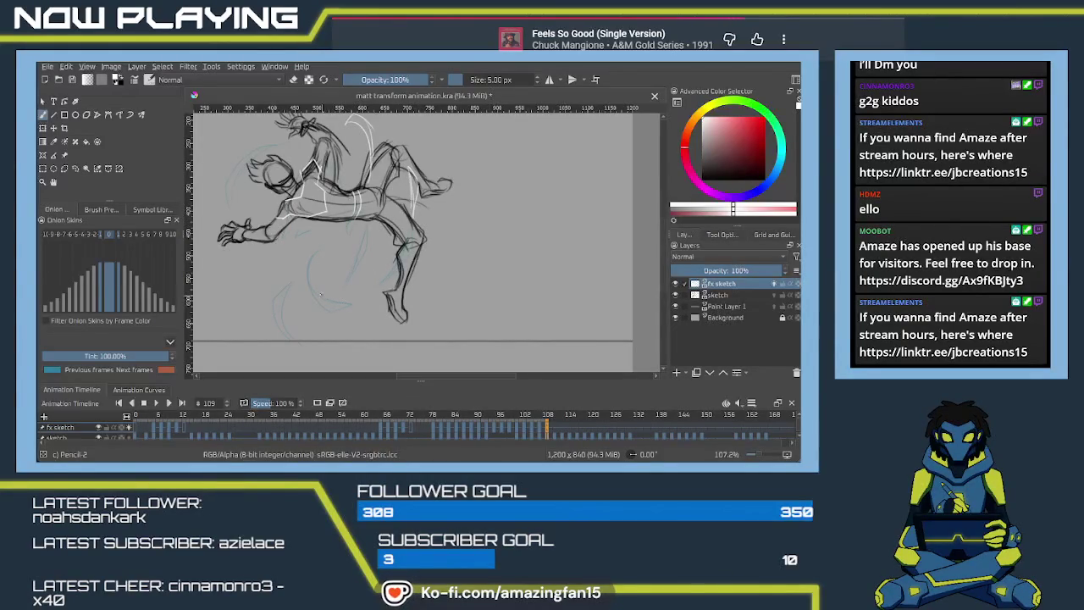
Add white curves by the lower leg, across the torso and around the outstretched hand.
mouse_move(332, 299)
mouse_down()
mouse_move(392, 287)
mouse_move(400, 270)
mouse_up()
key(ctrl+z)
key(ctrl+z)
key(ctrl+z)
mouse_move(348, 300)
mouse_down()
mouse_move(405, 281)
mouse_move(376, 245)
mouse_up()
scroll(376, 245, down, 2)
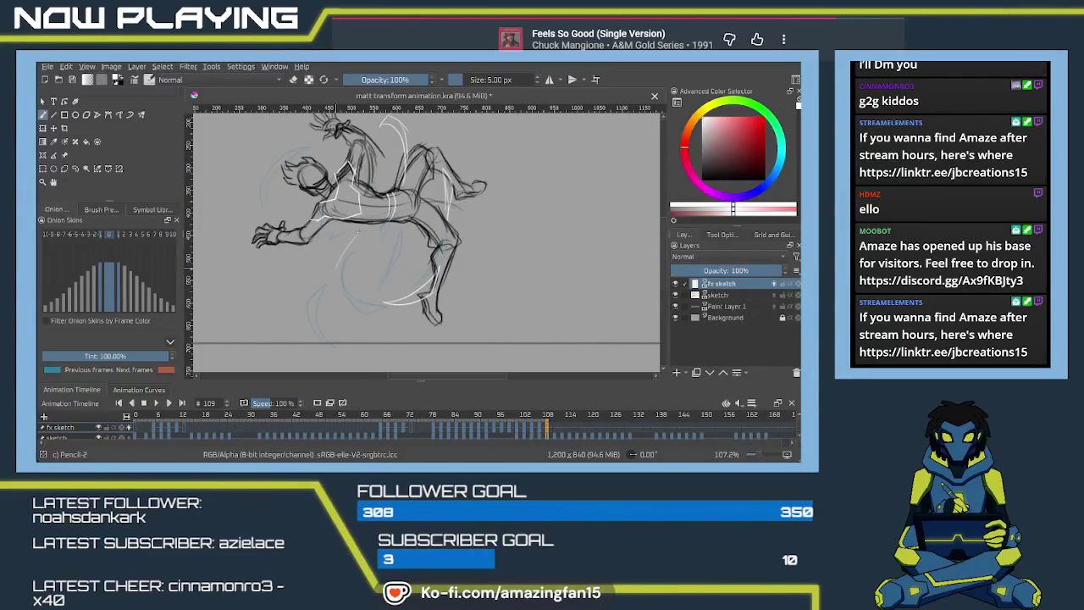
drag(336, 262, 359, 230)
mouse_move(352, 241)
mouse_down()
mouse_move(312, 241)
mouse_move(300, 220)
mouse_up()
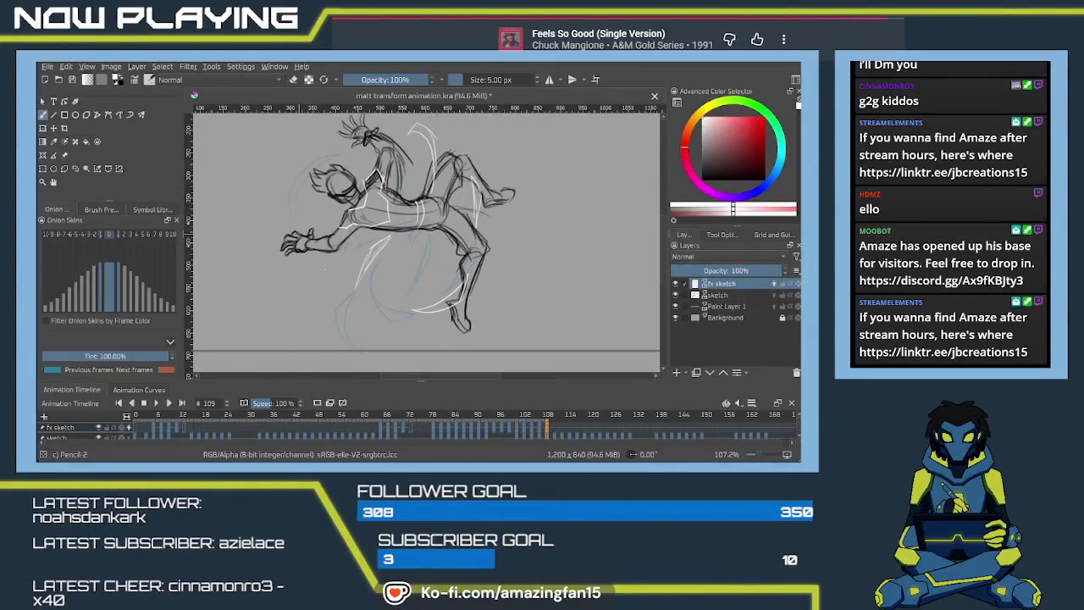
mouse_move(297, 230)
mouse_down()
mouse_move(338, 273)
mouse_move(325, 252)
mouse_move(335, 281)
mouse_up()
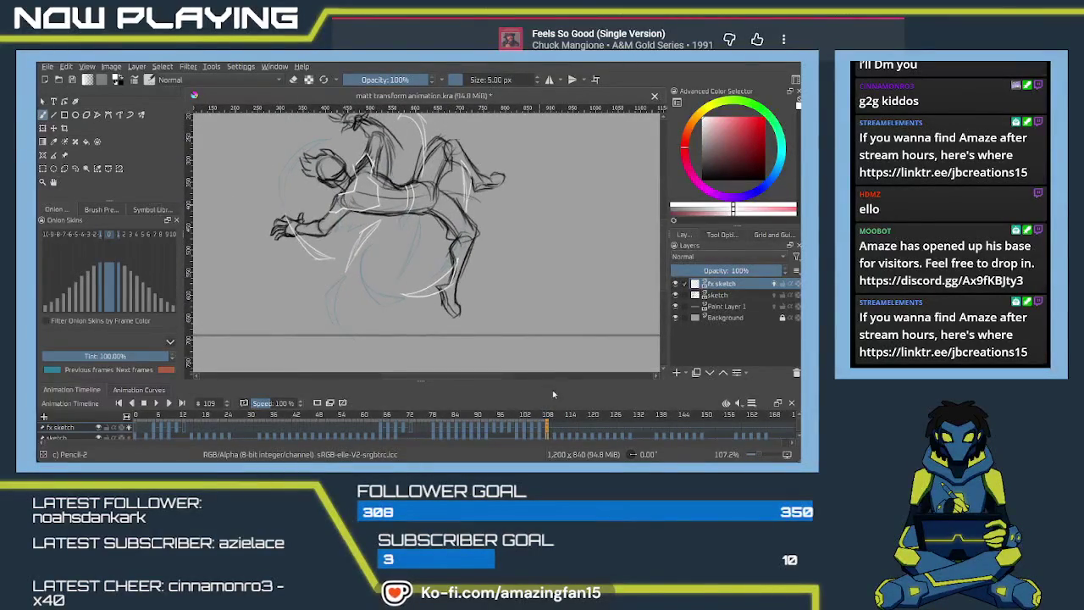
click(554, 432)
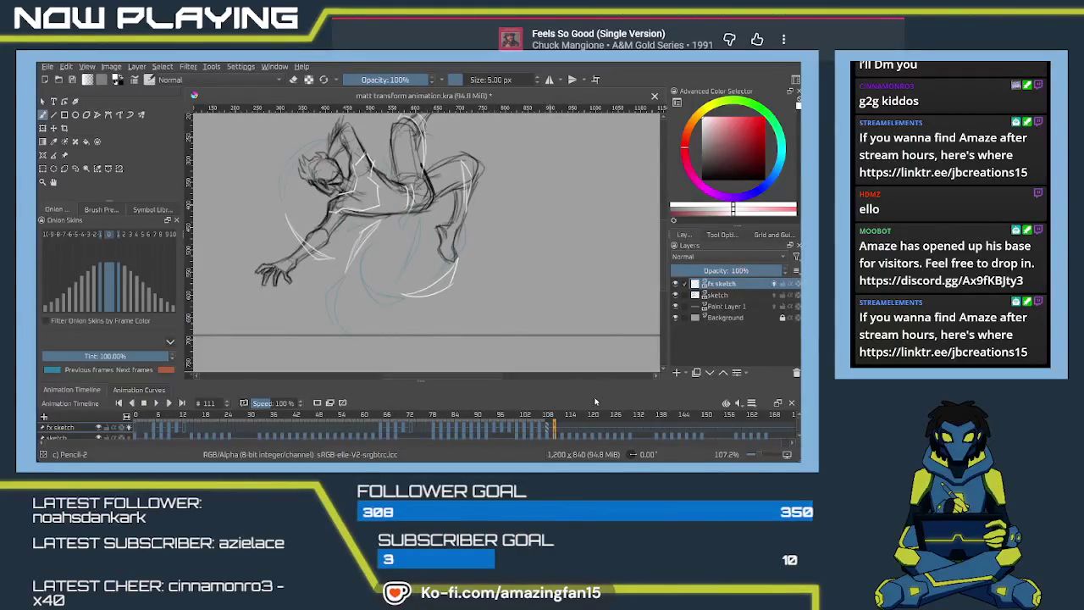
drag(349, 186, 337, 197)
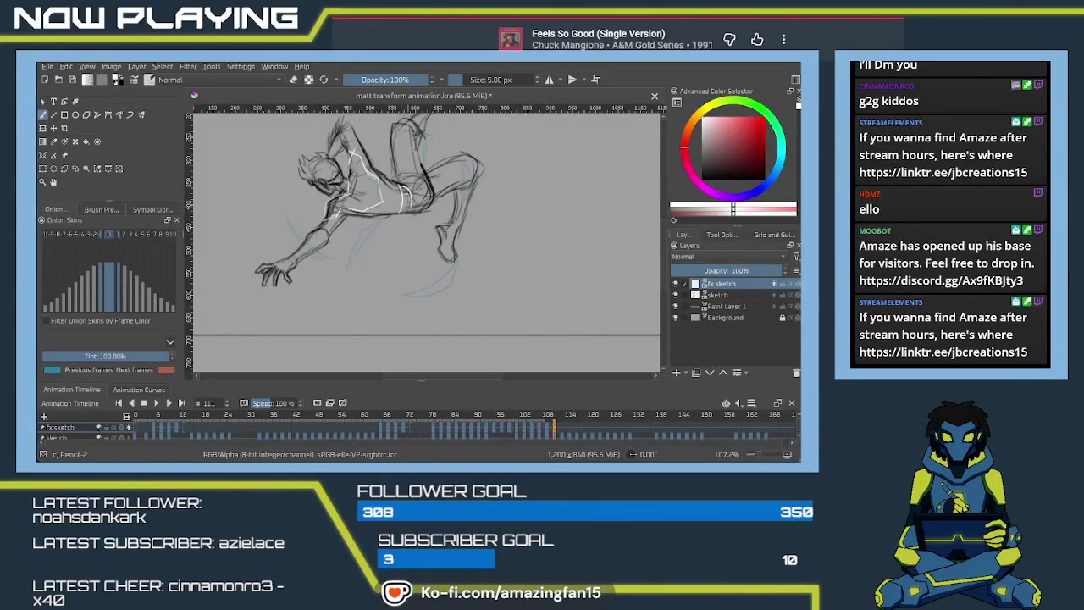
drag(467, 185, 409, 204)
scroll(409, 203, up, 2)
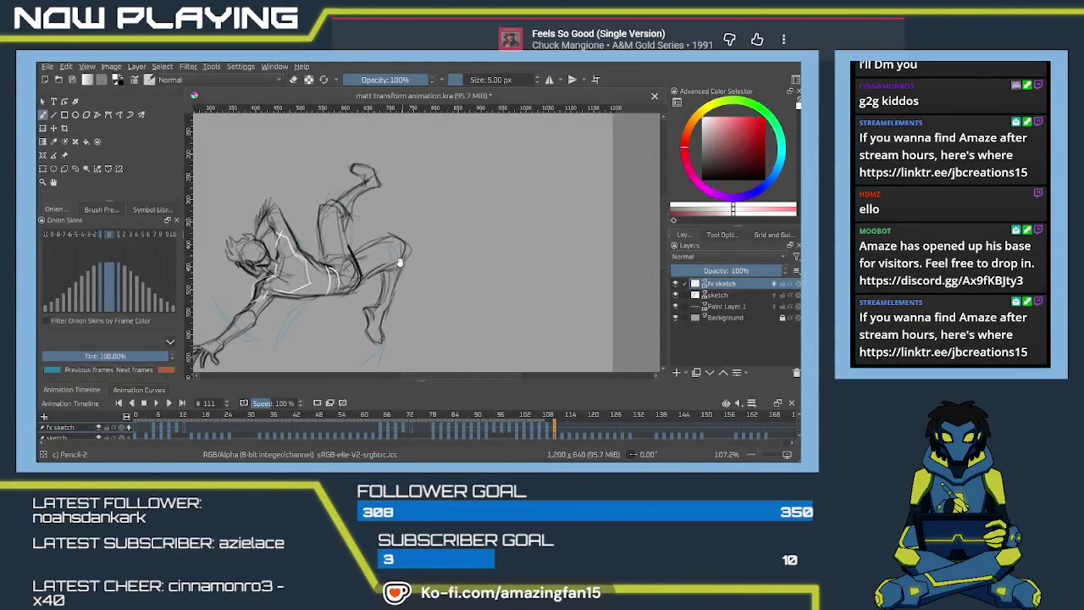
scroll(398, 211, up, 2)
drag(402, 230, 371, 212)
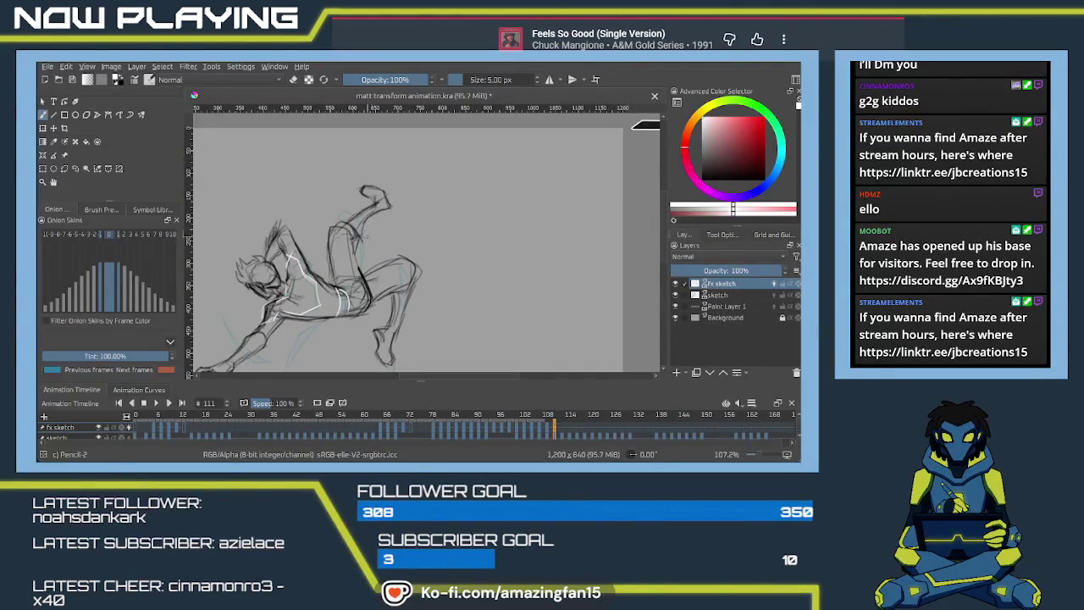
drag(368, 253, 363, 219)
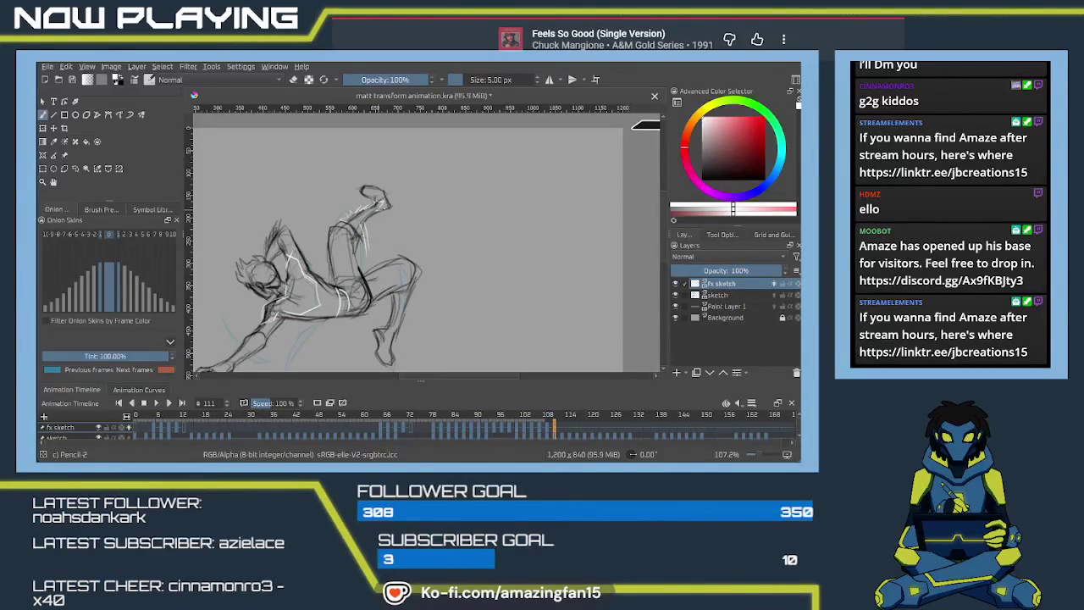
scroll(384, 267, down, 3)
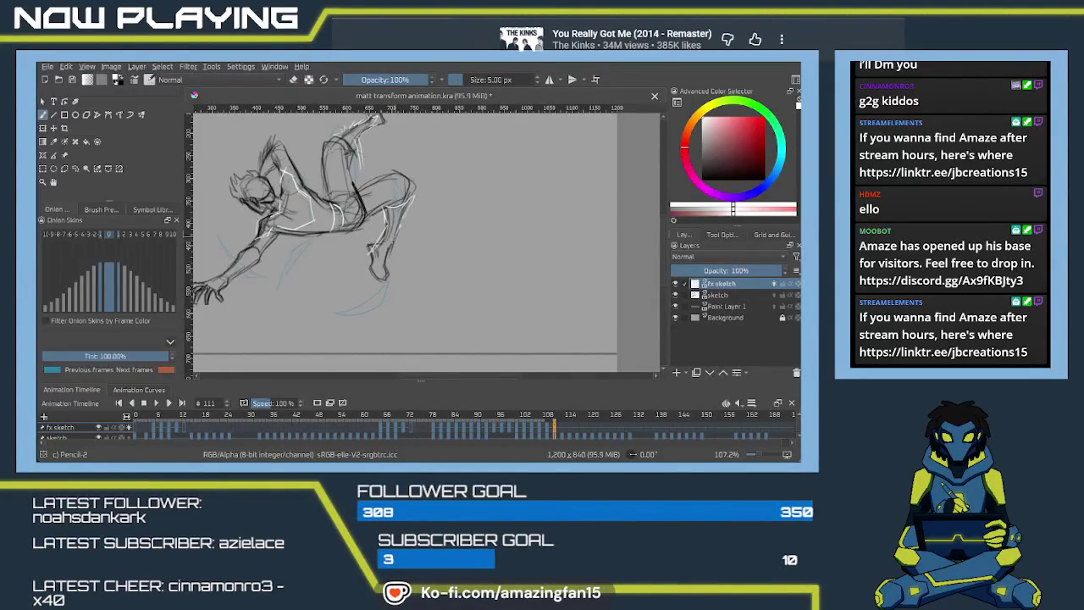
Frame the leaping figure and add a white stroke along its right leg on frame 111.
drag(370, 219, 389, 241)
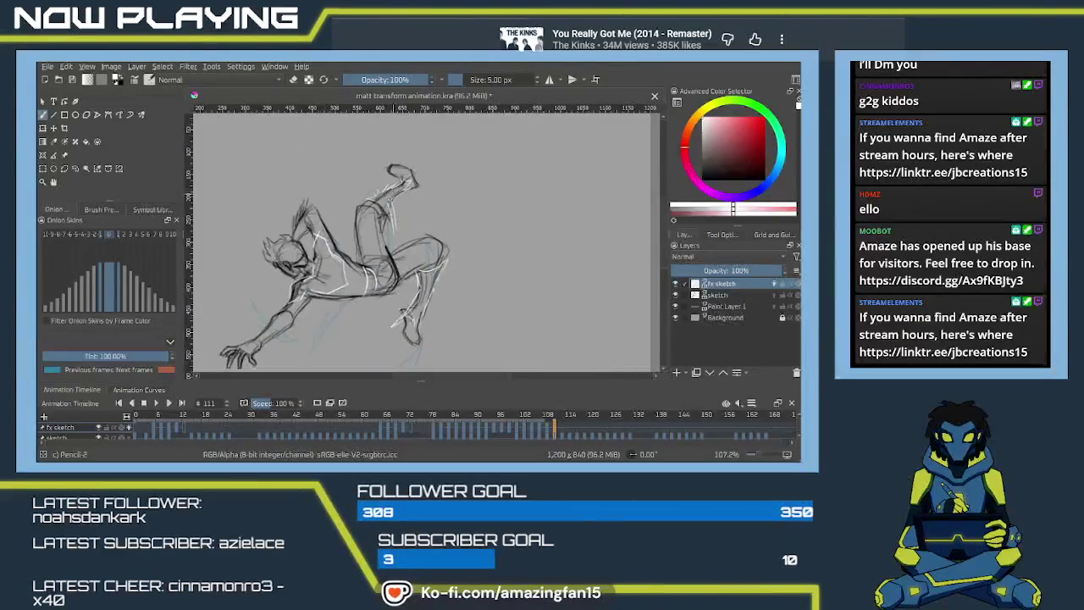
mouse_move(340, 230)
mouse_down()
mouse_move(396, 194)
mouse_move(362, 224)
mouse_up()
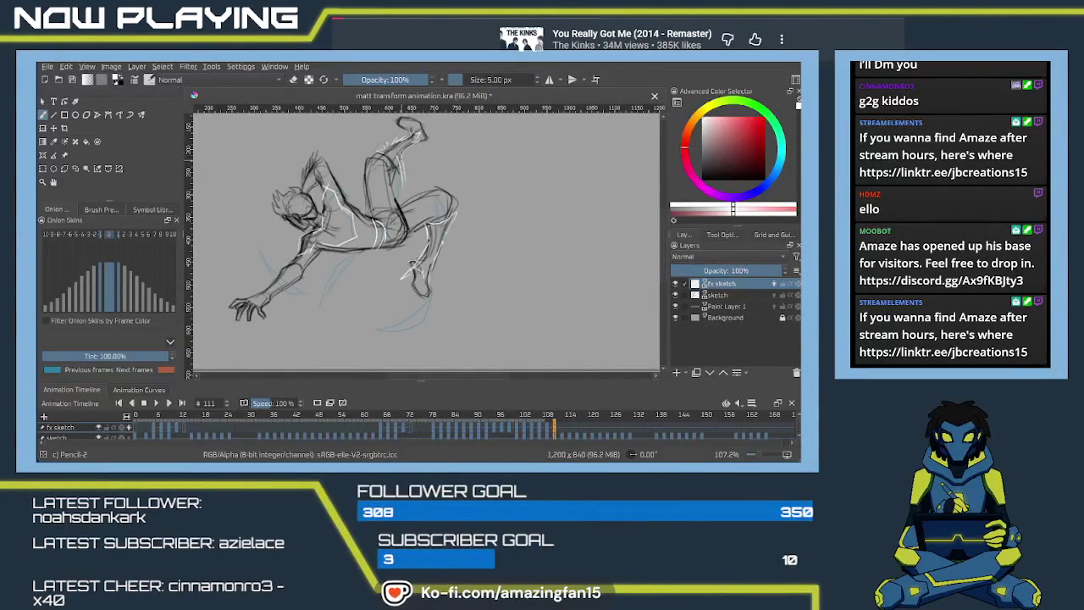
drag(374, 227, 380, 206)
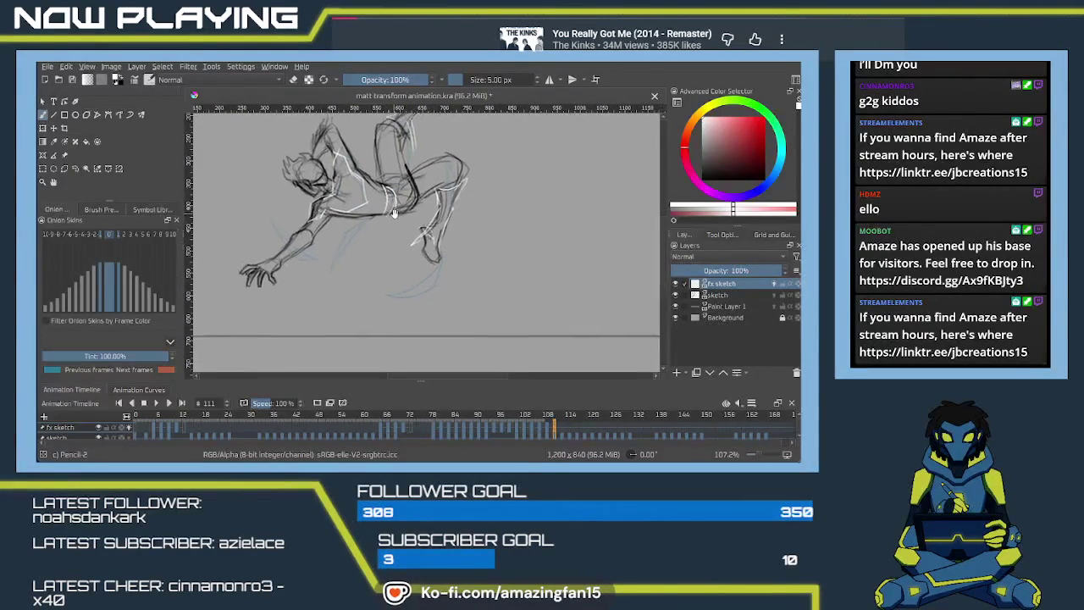
mouse_move(411, 297)
mouse_down()
mouse_move(392, 310)
mouse_move(411, 346)
mouse_up()
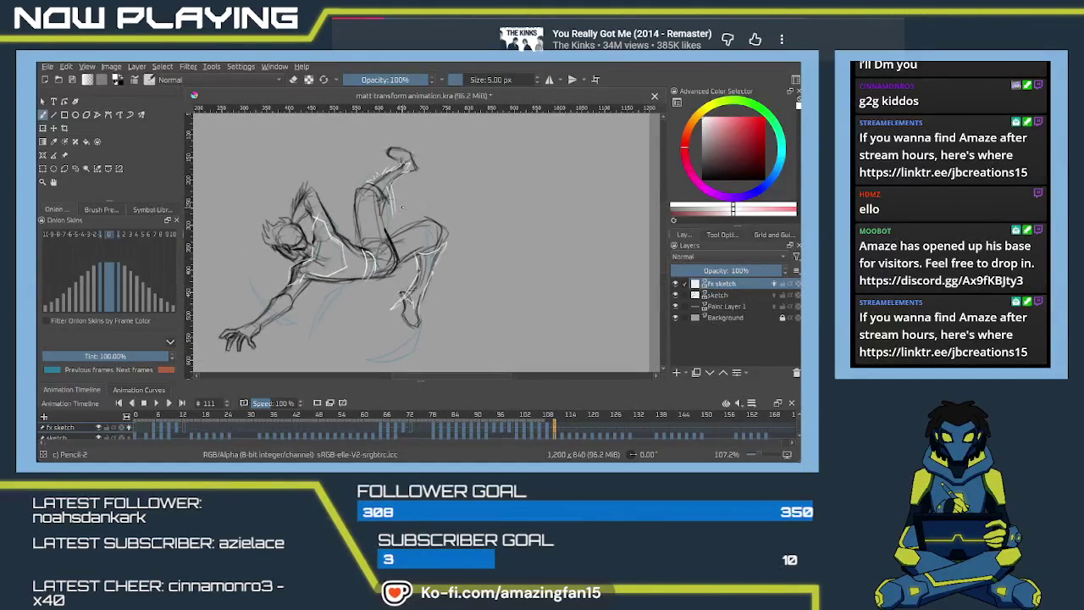
drag(344, 307, 378, 253)
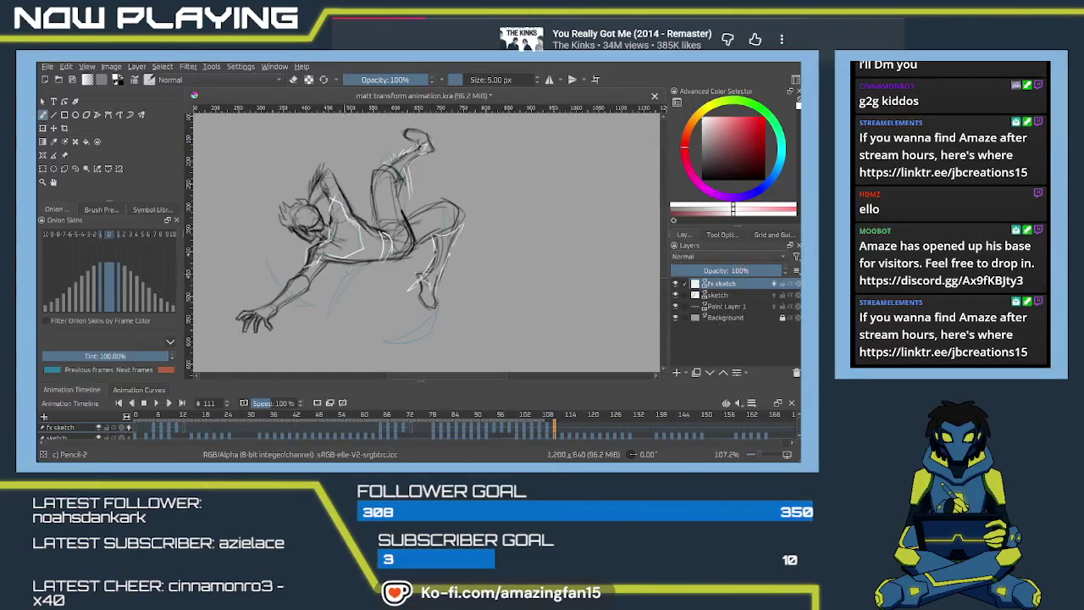
drag(300, 289, 293, 268)
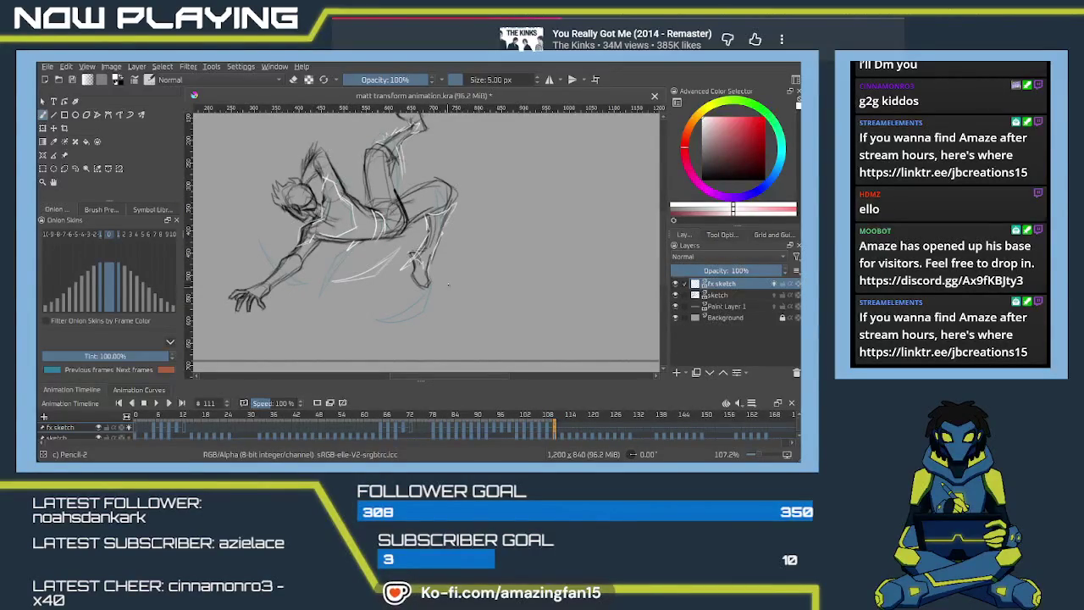
drag(442, 249, 438, 277)
drag(357, 310, 374, 343)
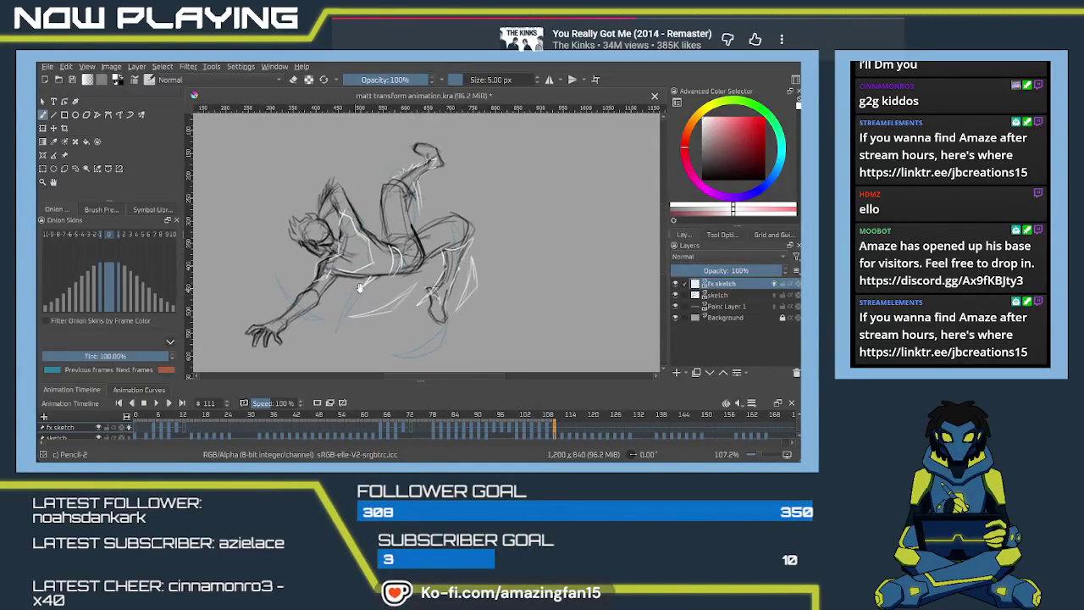
click(559, 428)
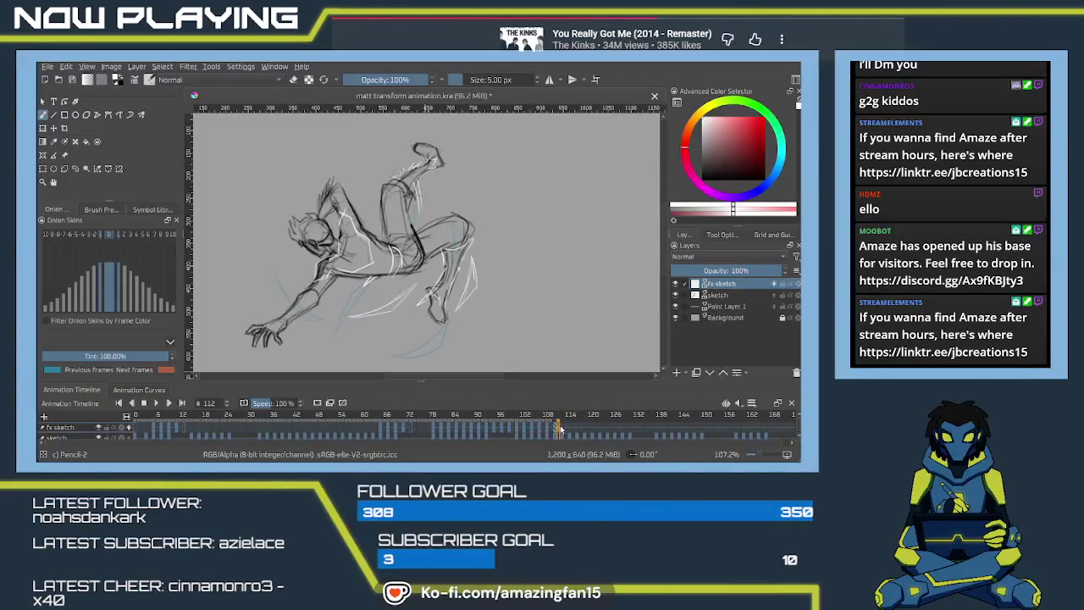
On frame 113, draw white accent strokes near the head, across the torso and on the upper back.
drag(559, 430, 562, 429)
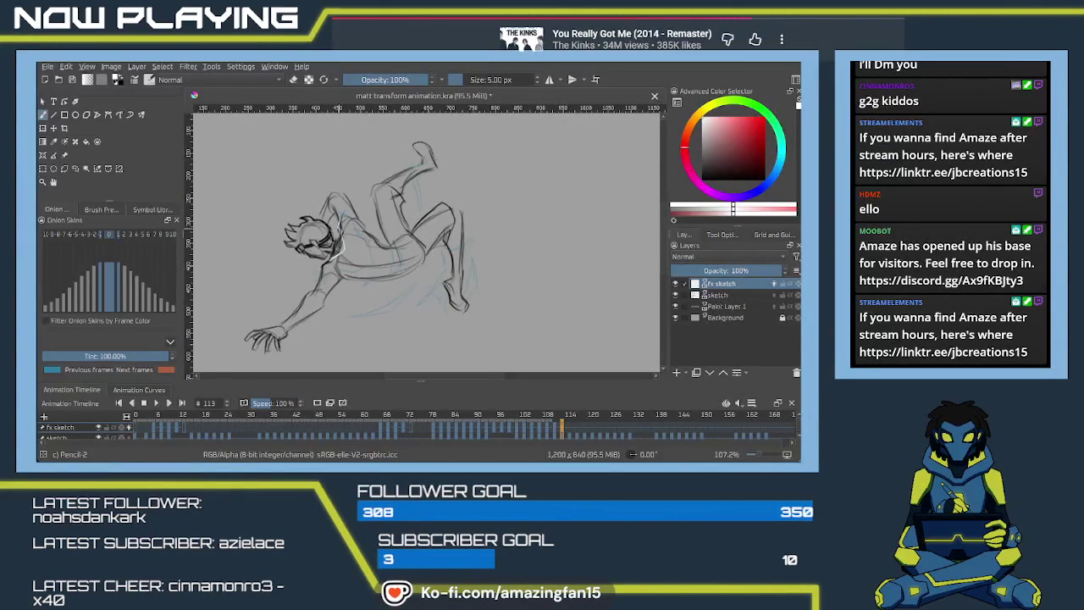
drag(342, 222, 361, 232)
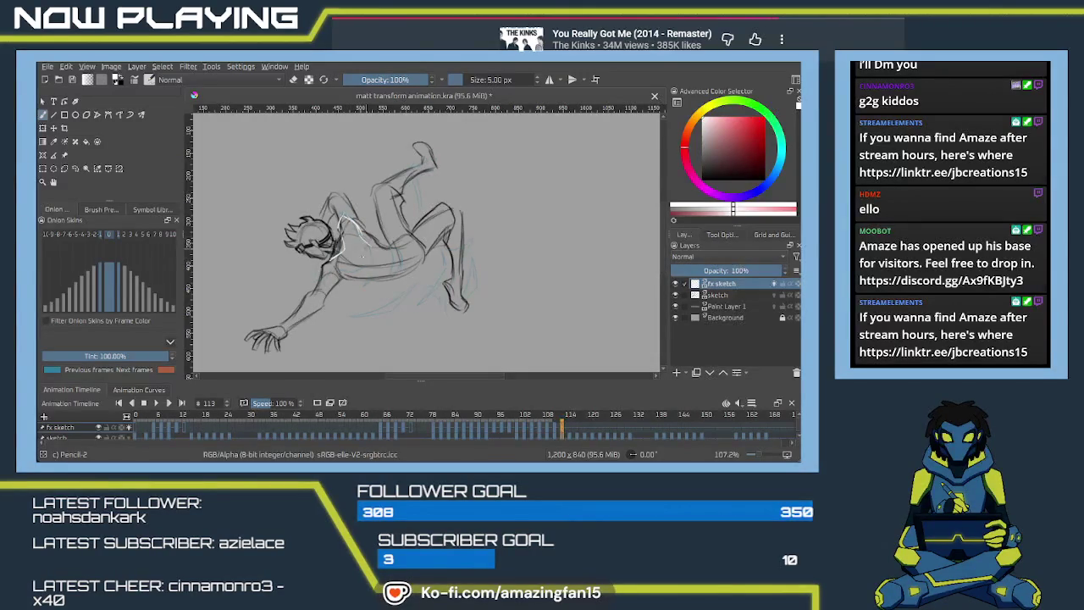
drag(332, 267, 319, 281)
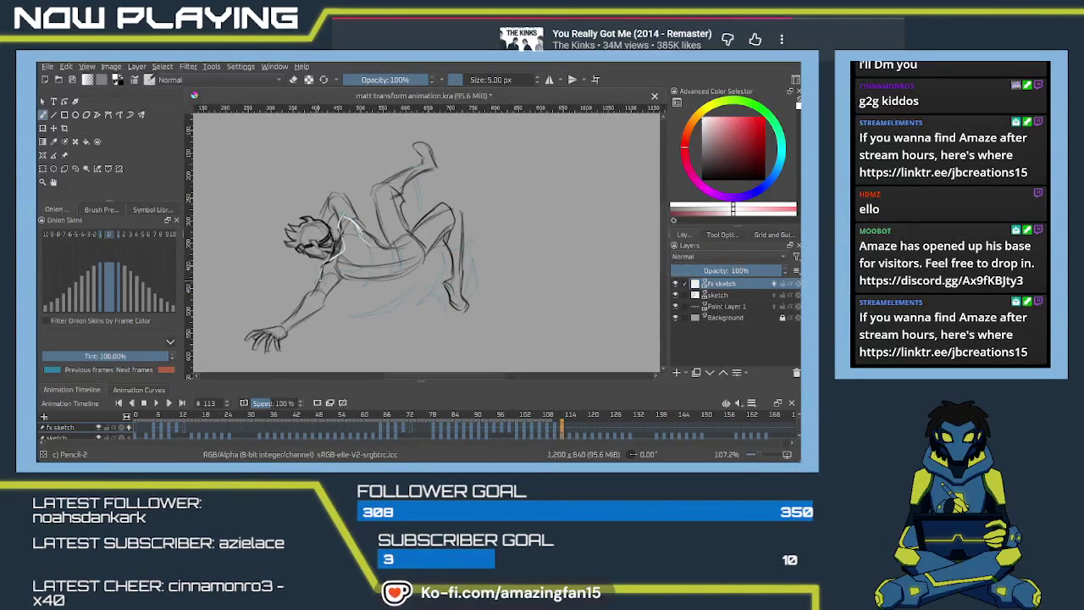
drag(338, 273, 360, 272)
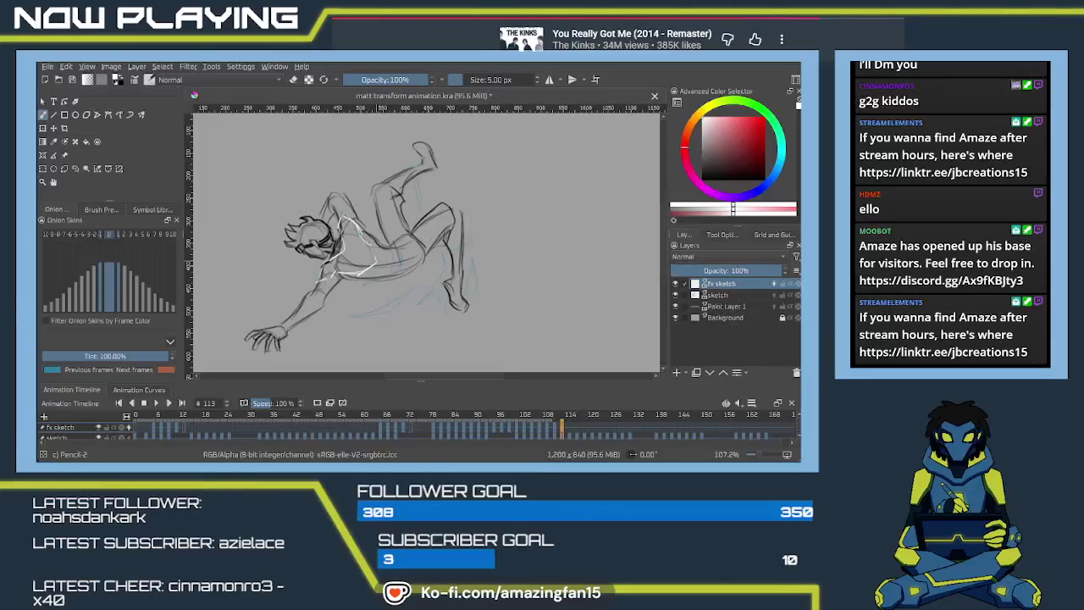
drag(395, 244, 398, 273)
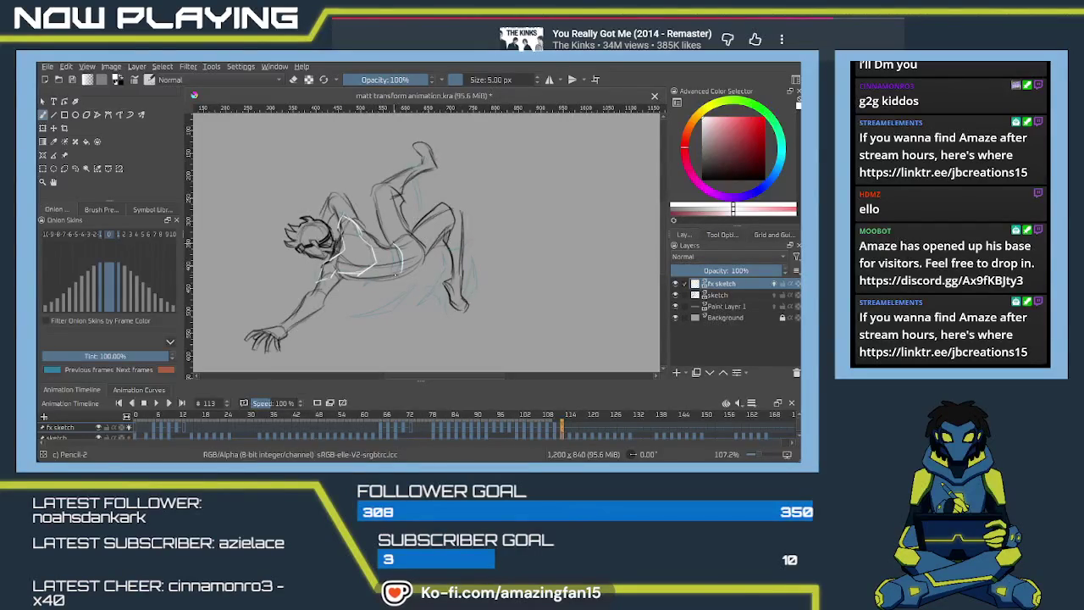
drag(380, 194, 426, 160)
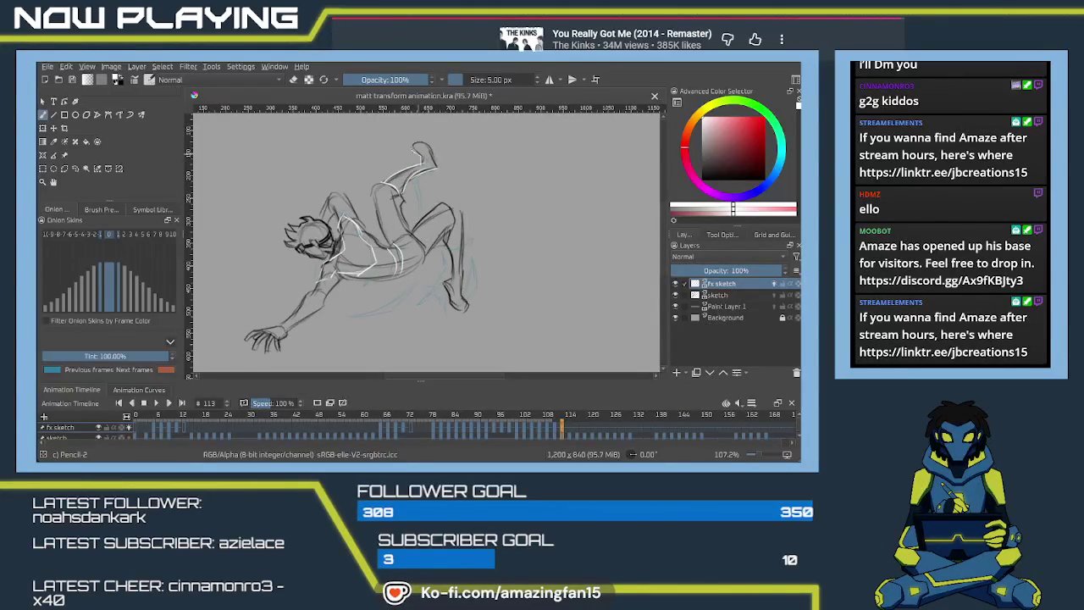
Add white strokes along the figure's right knee and down its shin.
mouse_move(424, 254)
mouse_down()
mouse_move(405, 195)
mouse_move(413, 258)
mouse_up()
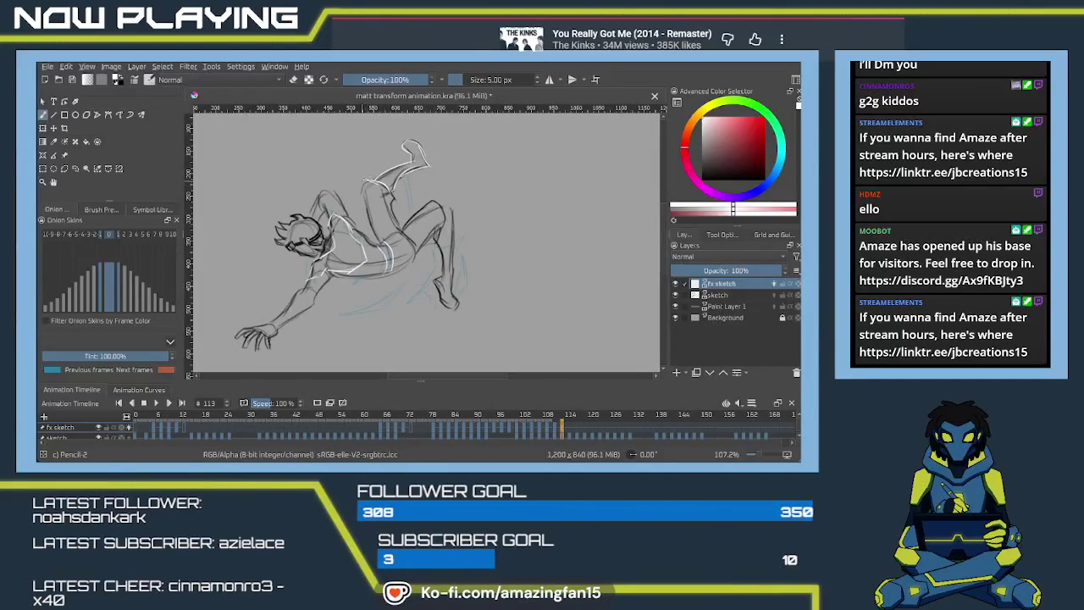
mouse_move(441, 204)
mouse_down()
mouse_move(455, 224)
mouse_move(444, 278)
mouse_up()
drag(449, 227, 454, 301)
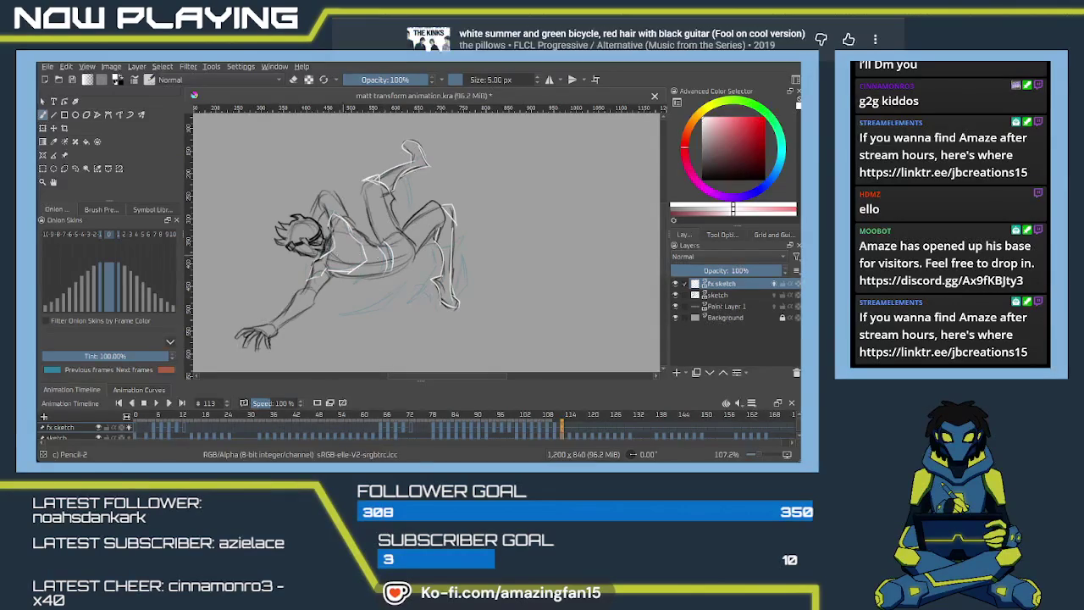
Draw a wide white swoosh arc along the figure's back, redoing attempts until it looks right.
drag(394, 222, 388, 247)
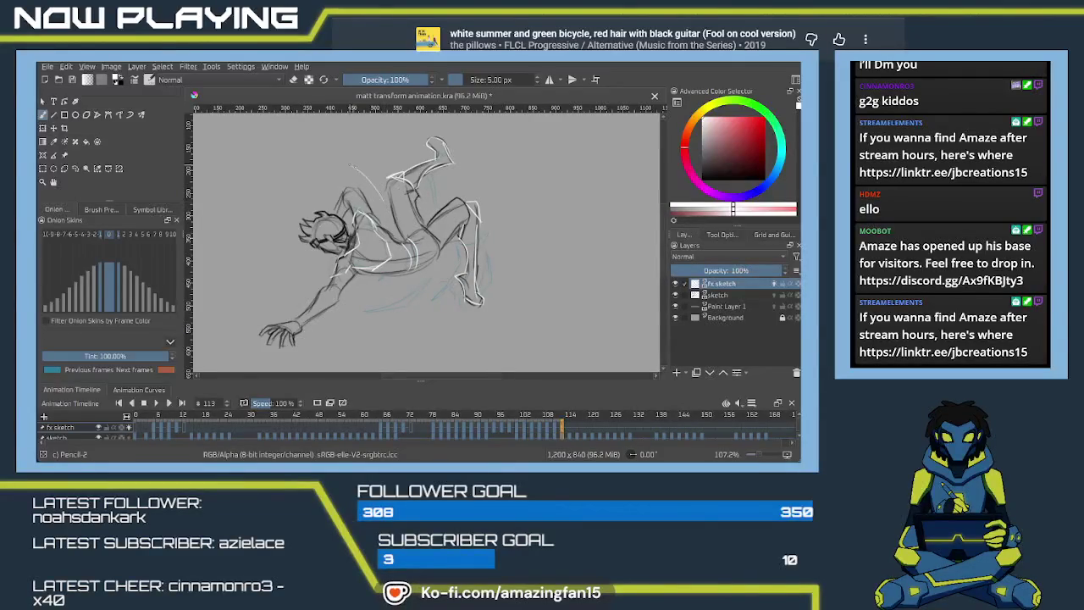
drag(378, 200, 329, 172)
key(ctrl+z)
drag(381, 202, 318, 175)
key(ctrl+z)
scroll(479, 238, down, 2)
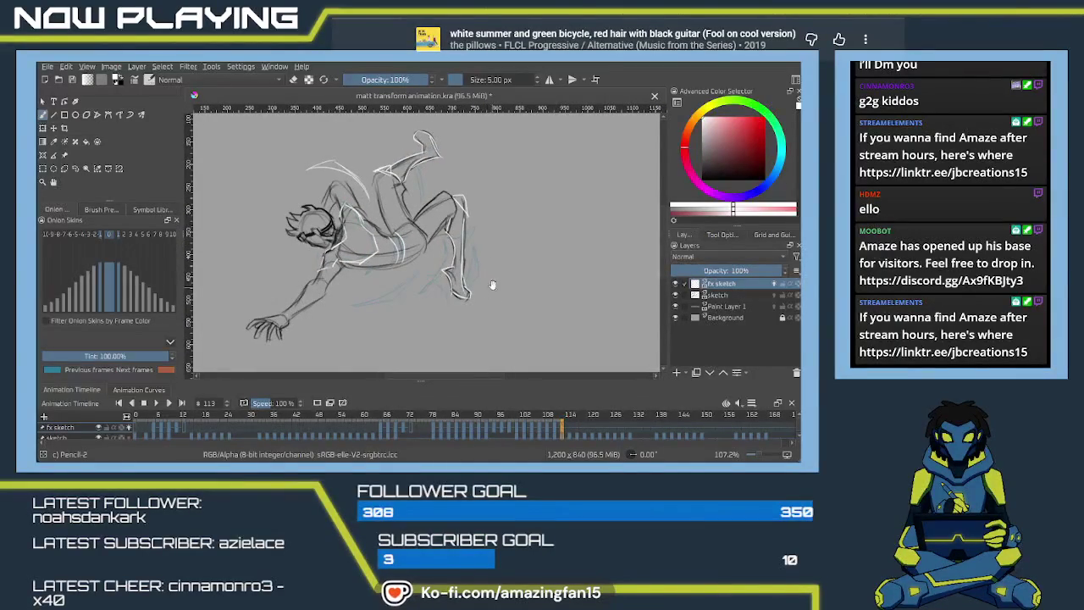
drag(449, 168, 474, 211)
key(ctrl+z)
drag(454, 168, 472, 214)
key(ctrl+z)
key(ctrl+z)
drag(452, 170, 475, 212)
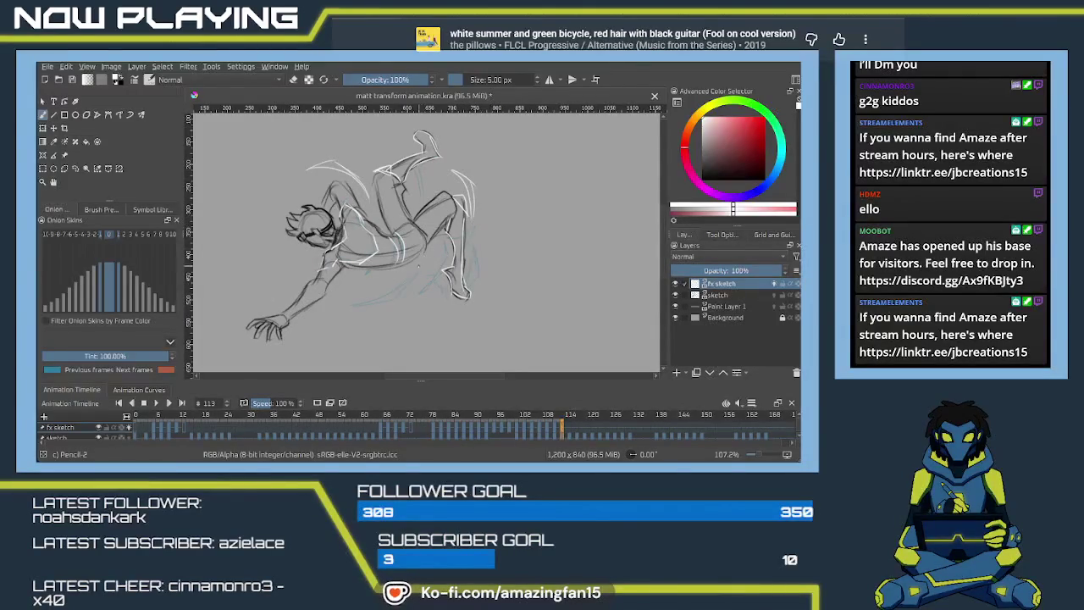
Add a white stroke running up along the figure's torso.
drag(421, 264, 413, 202)
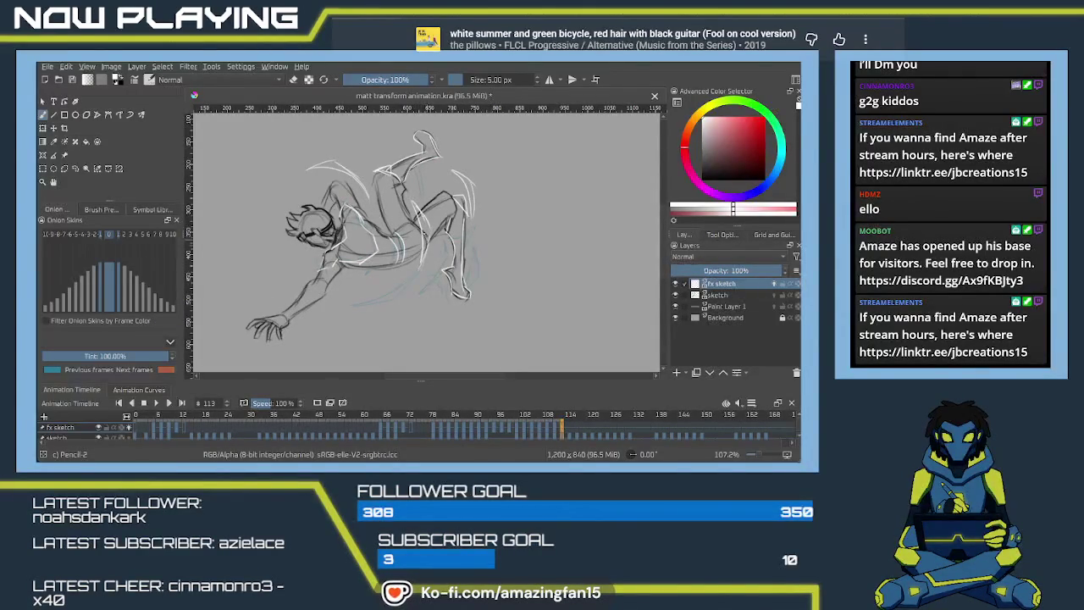
drag(397, 314, 426, 284)
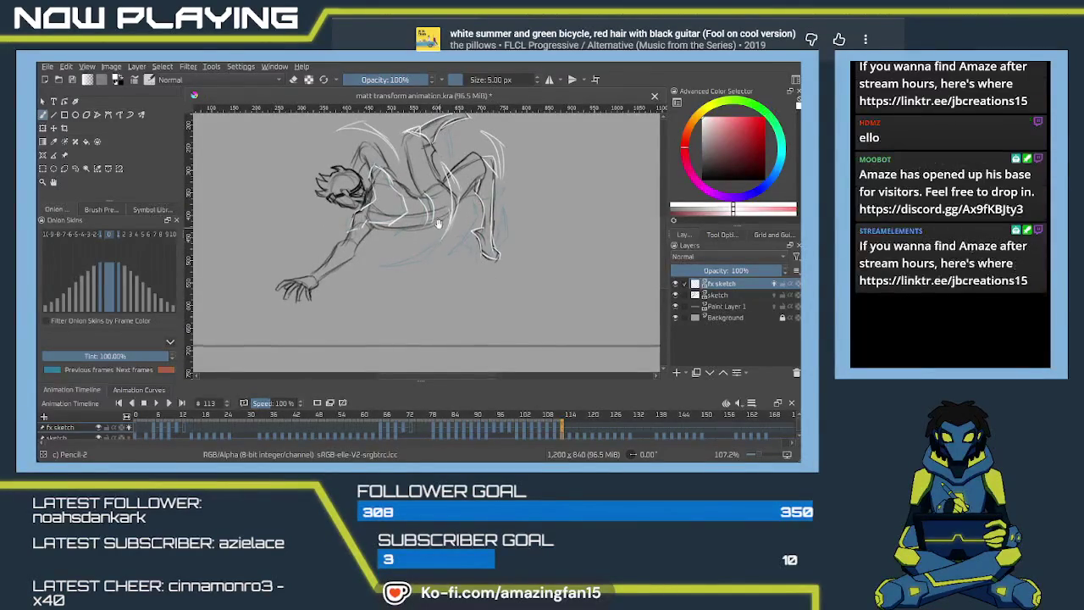
drag(404, 230, 430, 250)
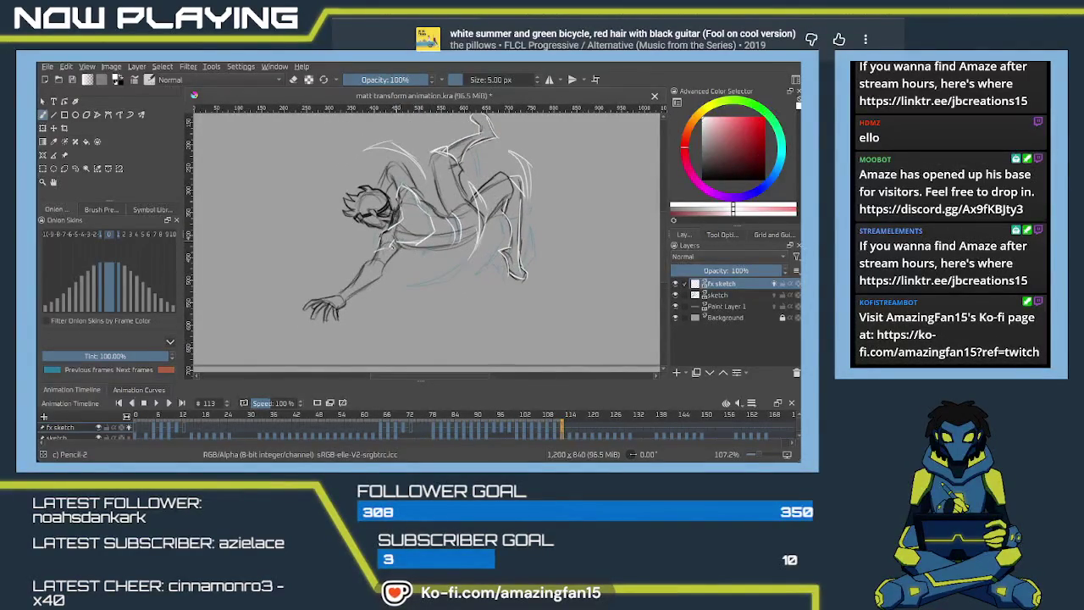
Start a blank drawing on frame 115 and add white strokes across the chest and torso.
click(570, 431)
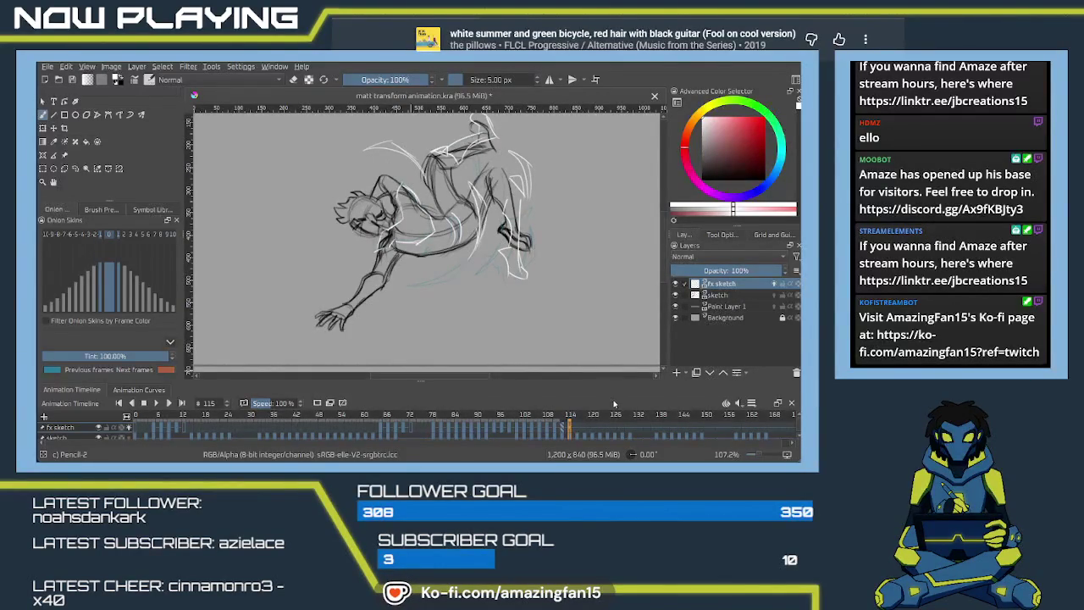
key(ctrl+z)
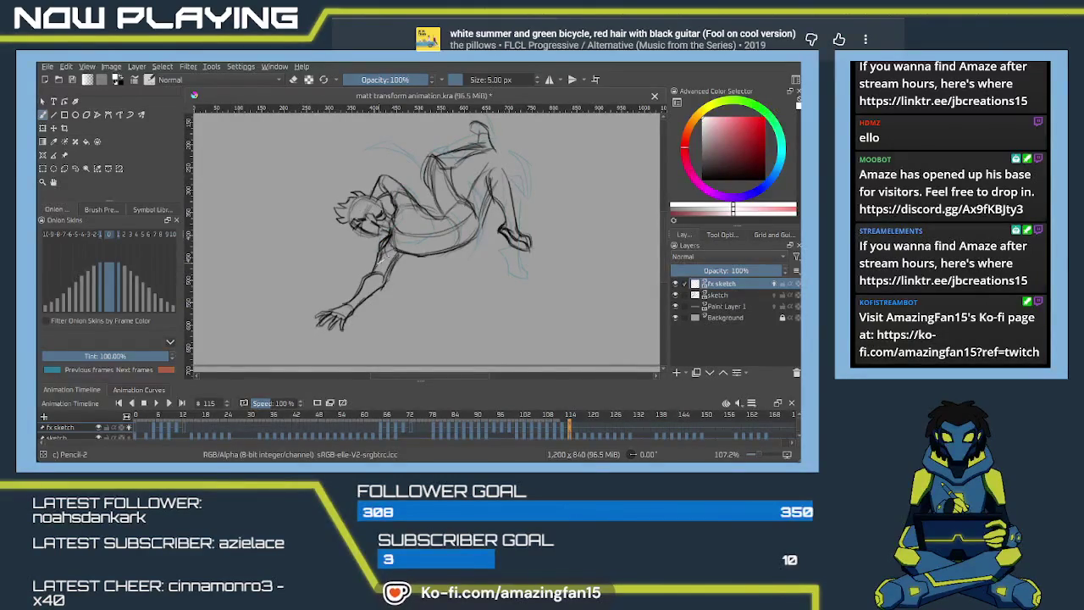
mouse_move(396, 249)
mouse_down()
mouse_move(417, 247)
mouse_move(398, 252)
mouse_up()
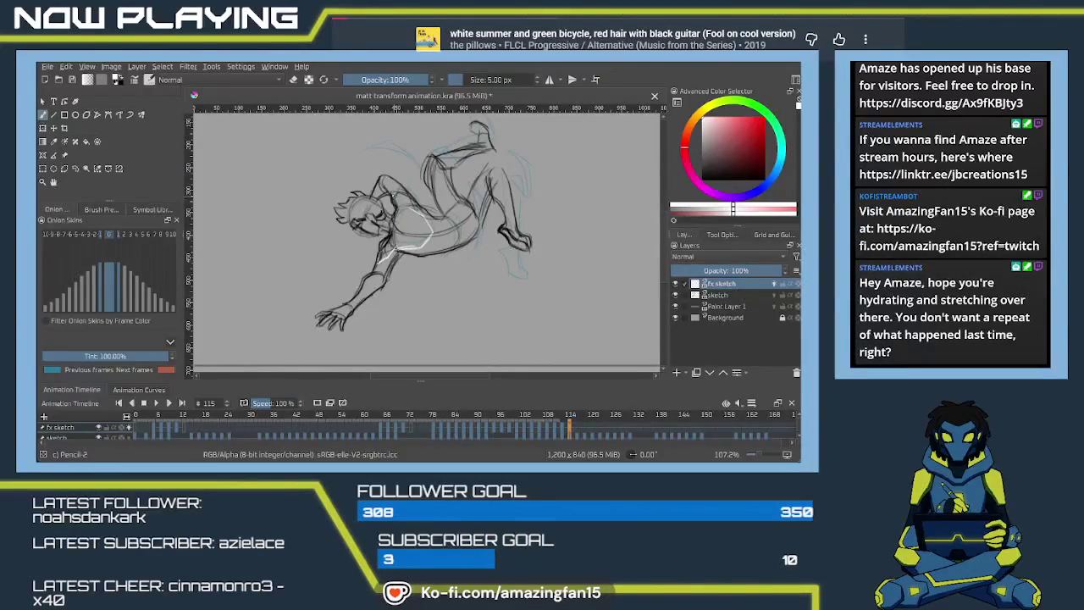
mouse_move(405, 197)
mouse_down()
mouse_move(390, 239)
mouse_move(361, 222)
mouse_move(417, 246)
mouse_up()
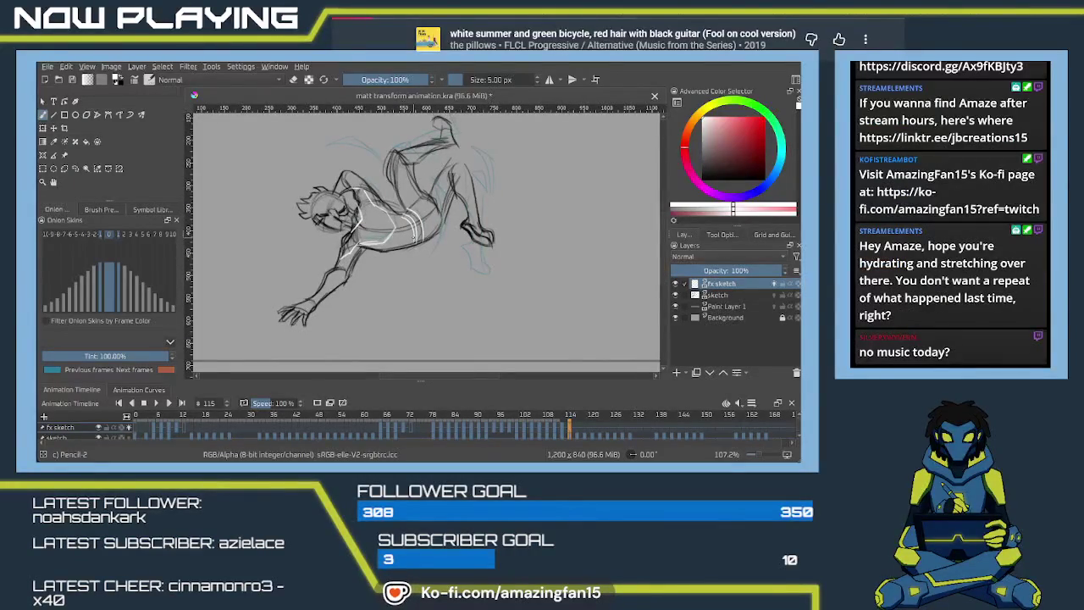
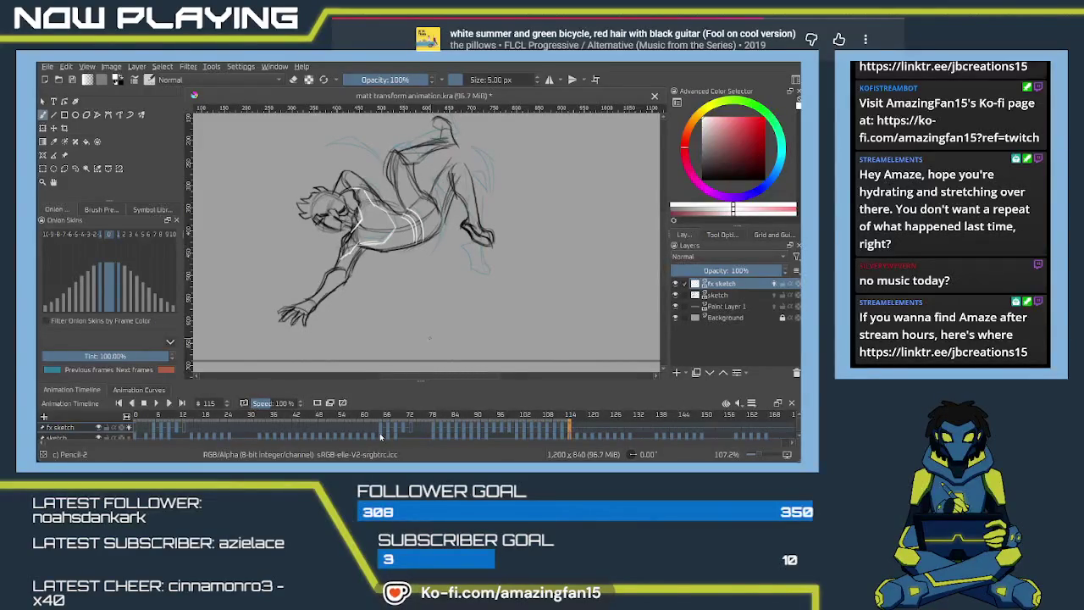
On frame 115, add white strokes along the figure's upper arm, back and torso.
drag(470, 210, 461, 252)
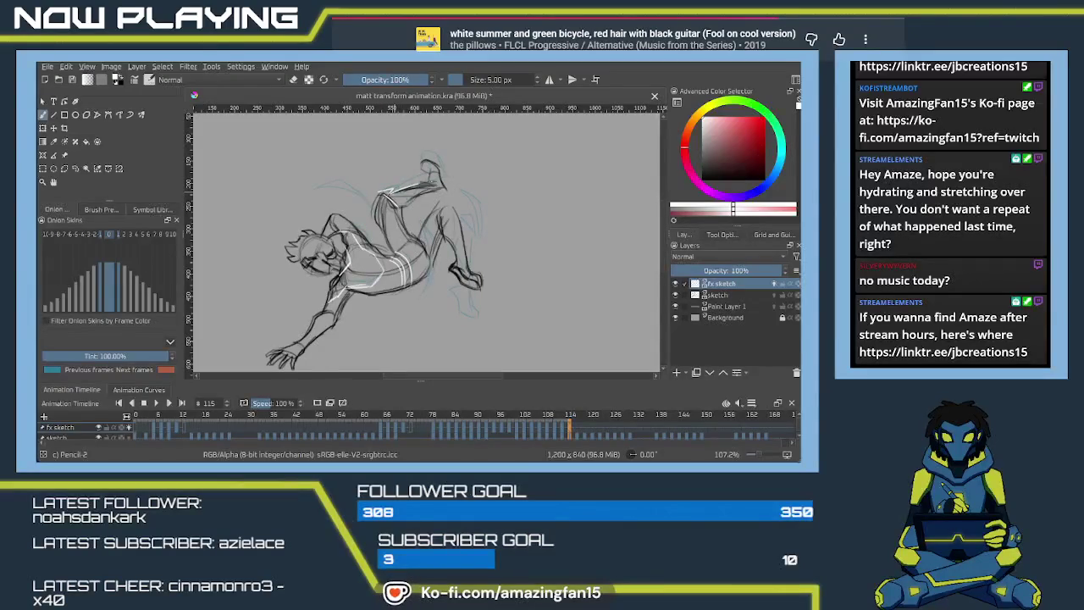
drag(410, 204, 437, 184)
drag(447, 223, 421, 160)
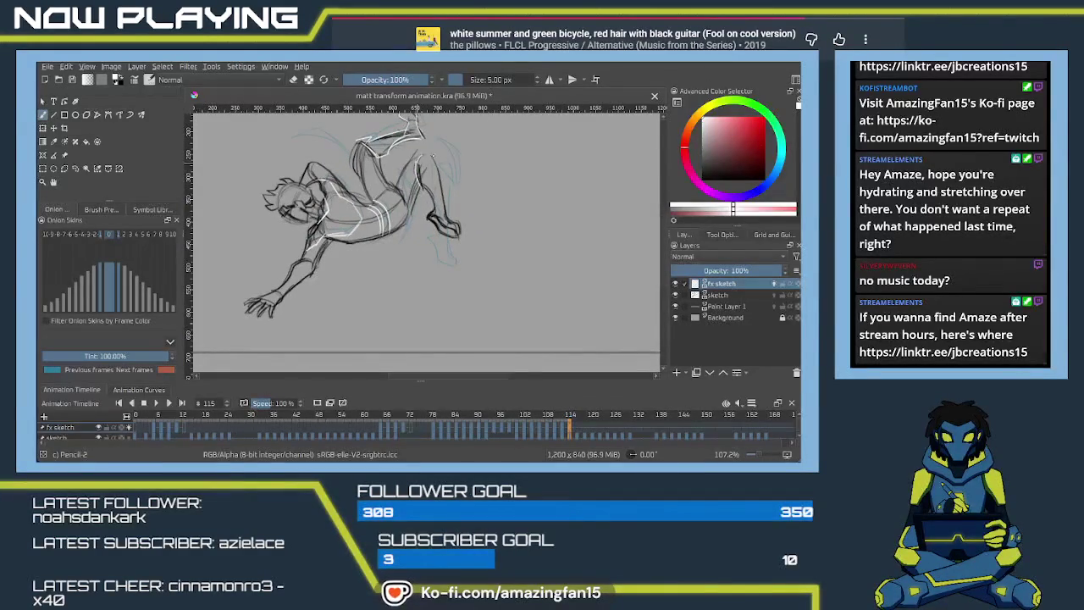
drag(435, 154, 439, 212)
mouse_move(438, 154)
mouse_down()
mouse_move(427, 168)
mouse_move(440, 188)
mouse_up()
drag(441, 184, 444, 205)
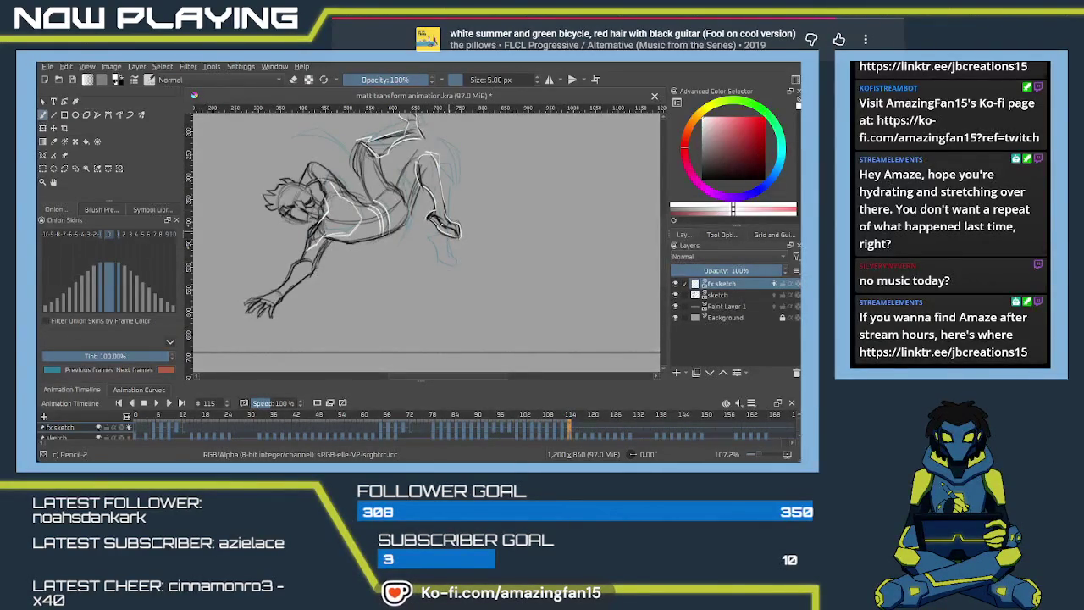
mouse_move(460, 238)
mouse_down()
mouse_move(384, 238)
mouse_move(440, 280)
mouse_up()
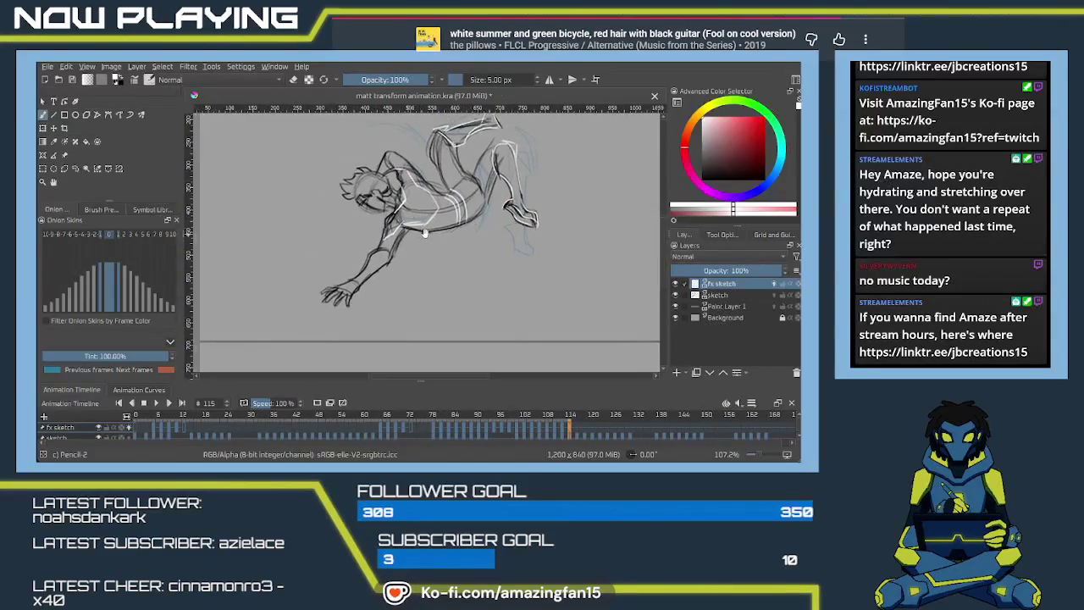
Draw two curved white arcs to the left of the figure's head.
mouse_move(388, 235)
mouse_down()
mouse_move(391, 209)
mouse_move(407, 253)
mouse_up()
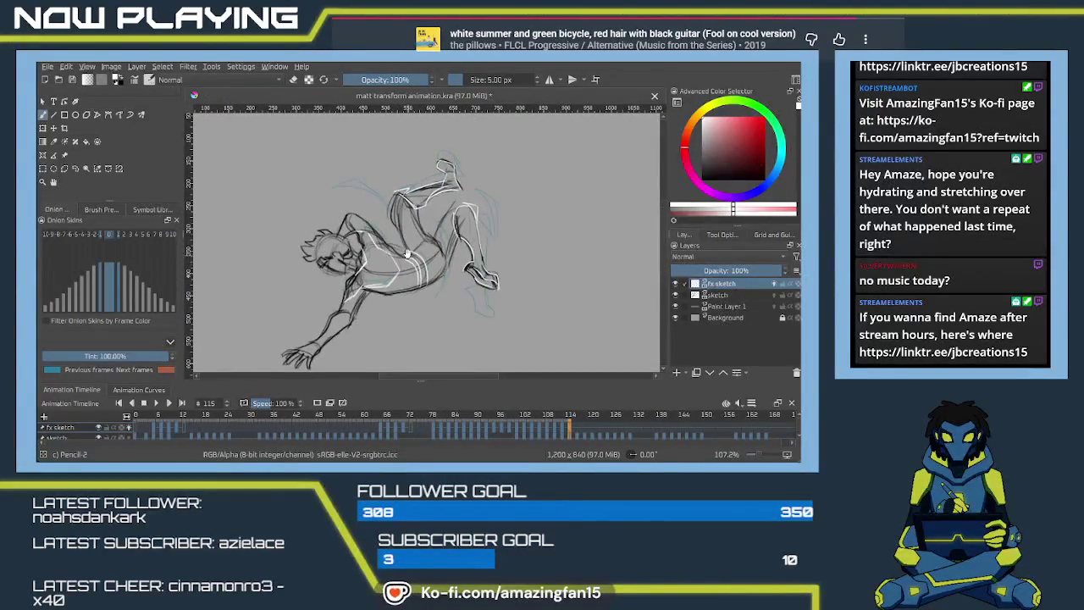
drag(408, 252, 409, 241)
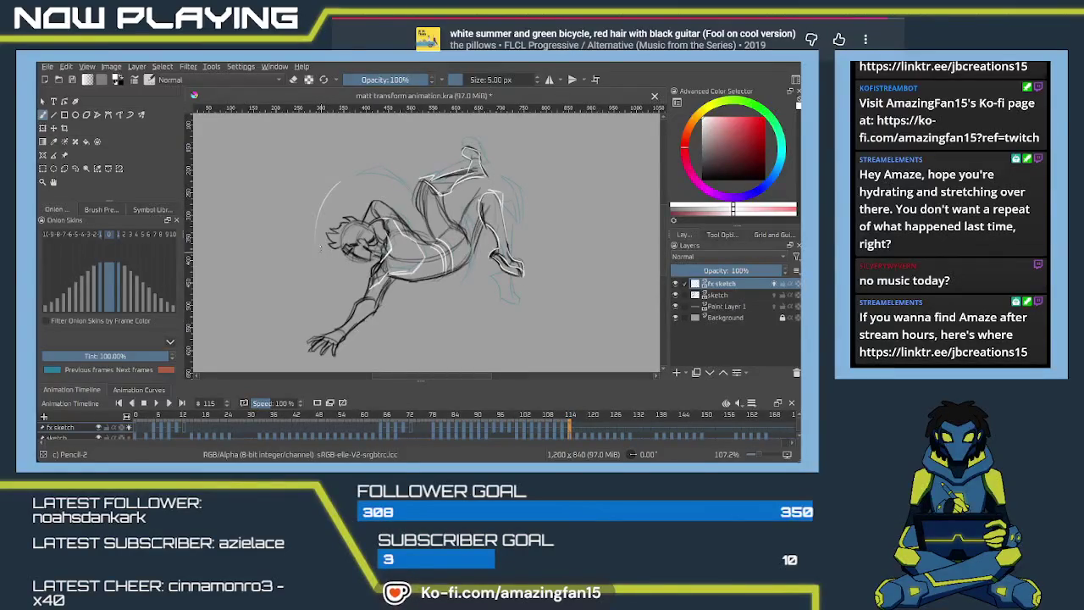
drag(331, 200, 320, 270)
drag(315, 219, 321, 281)
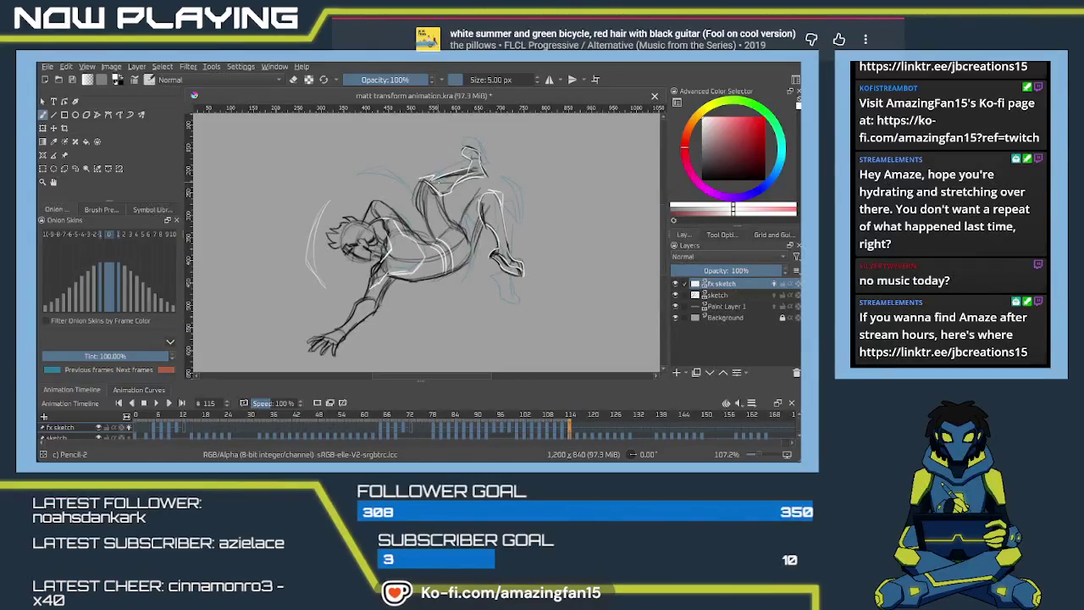
Add a white arc over the top of the figure, redrawing it after an undo.
drag(442, 176, 382, 182)
key(ctrl+z)
drag(440, 178, 384, 181)
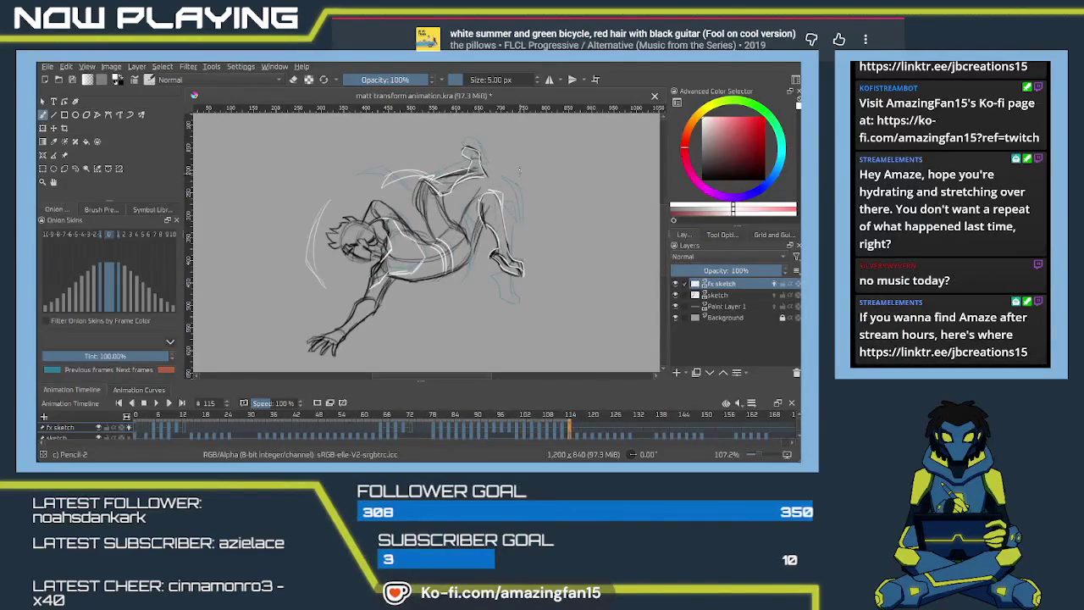
drag(519, 172, 479, 212)
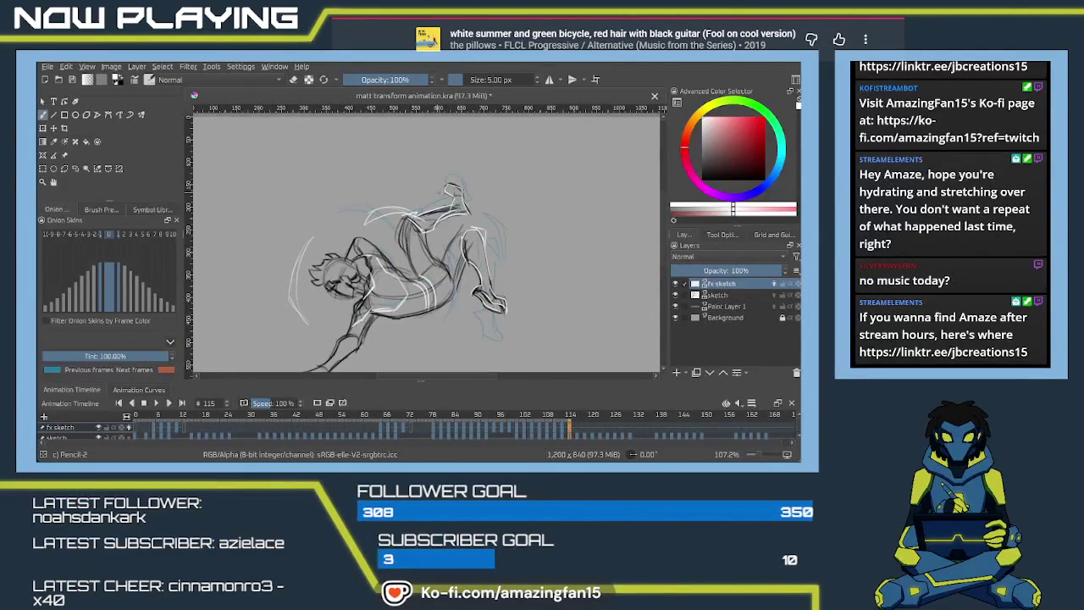
drag(410, 184, 437, 191)
key(ctrl+z)
drag(433, 188, 444, 110)
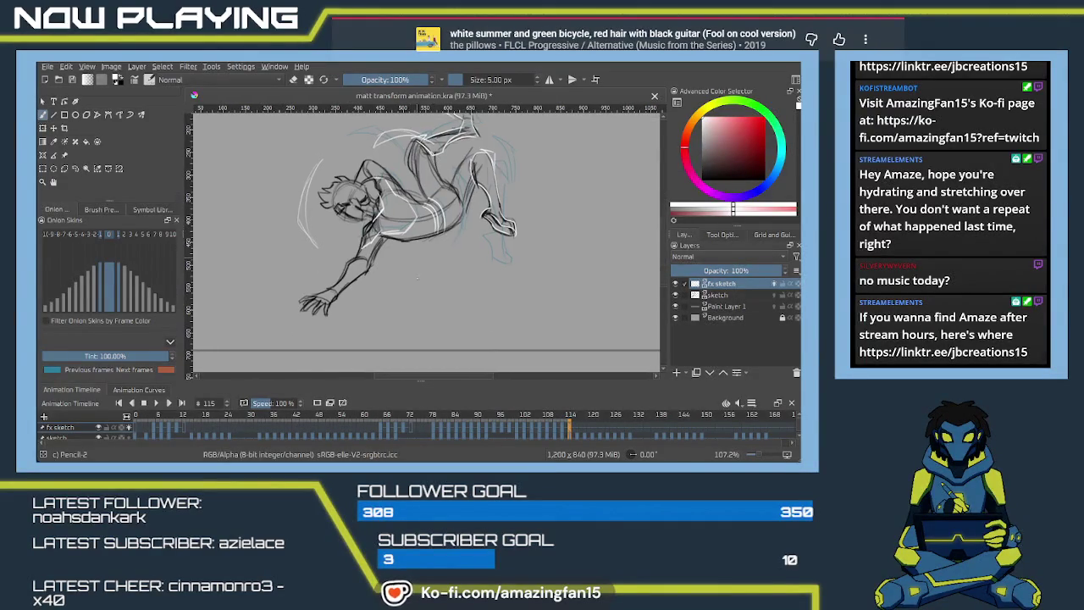
Add white torso strokes on frame 117, then a short white side stroke on frame 119.
click(584, 424)
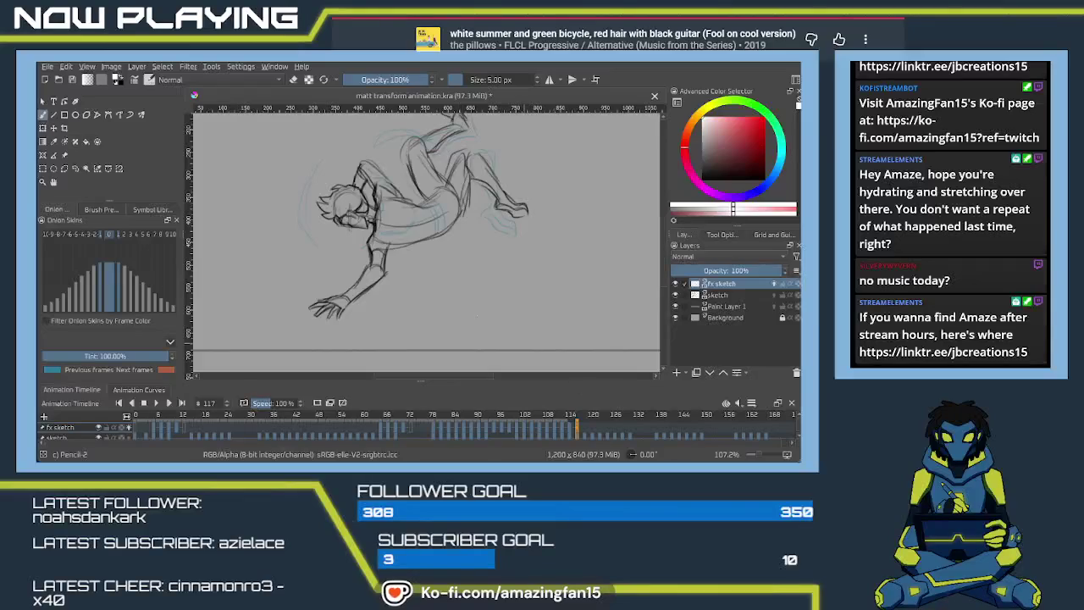
mouse_move(355, 237)
mouse_down()
mouse_move(388, 251)
mouse_move(359, 273)
mouse_move(393, 294)
mouse_up()
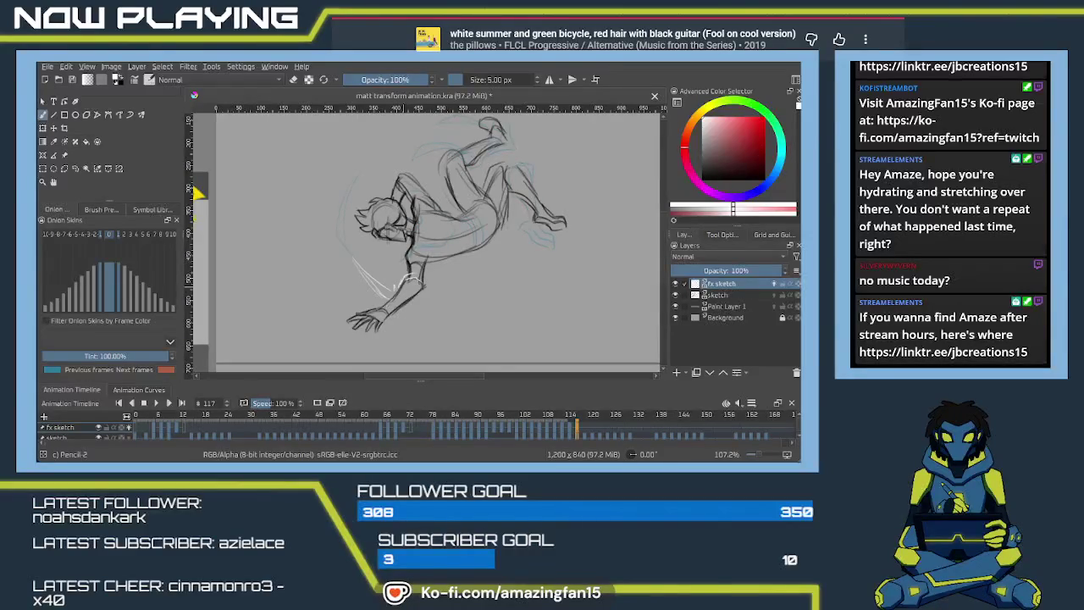
mouse_move(404, 182)
mouse_down()
mouse_move(383, 246)
mouse_move(433, 224)
mouse_move(422, 225)
mouse_up()
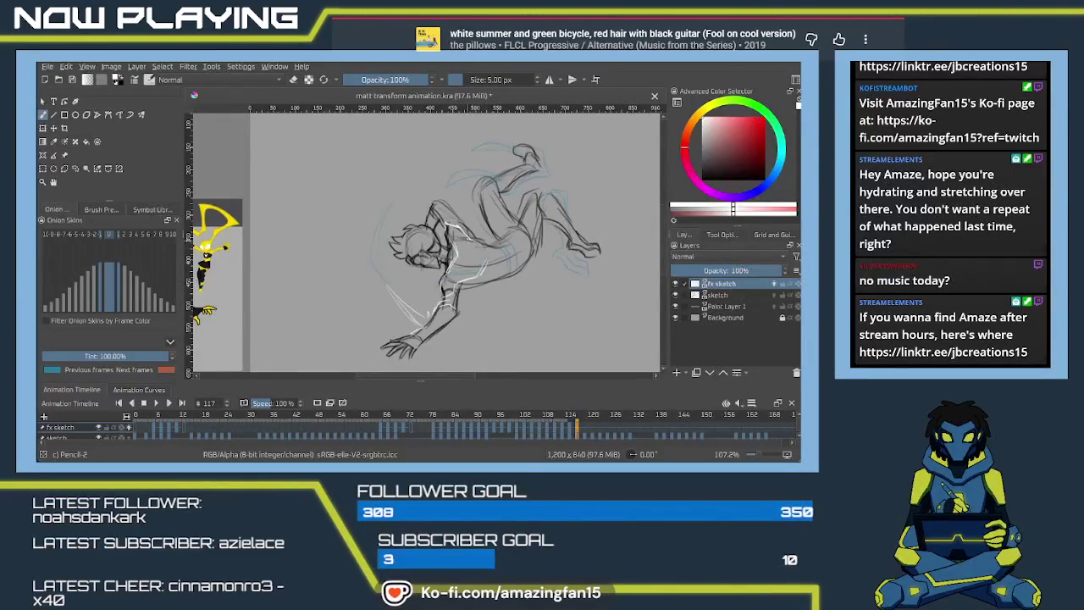
mouse_move(515, 239)
mouse_down()
mouse_move(501, 265)
mouse_move(509, 275)
mouse_up()
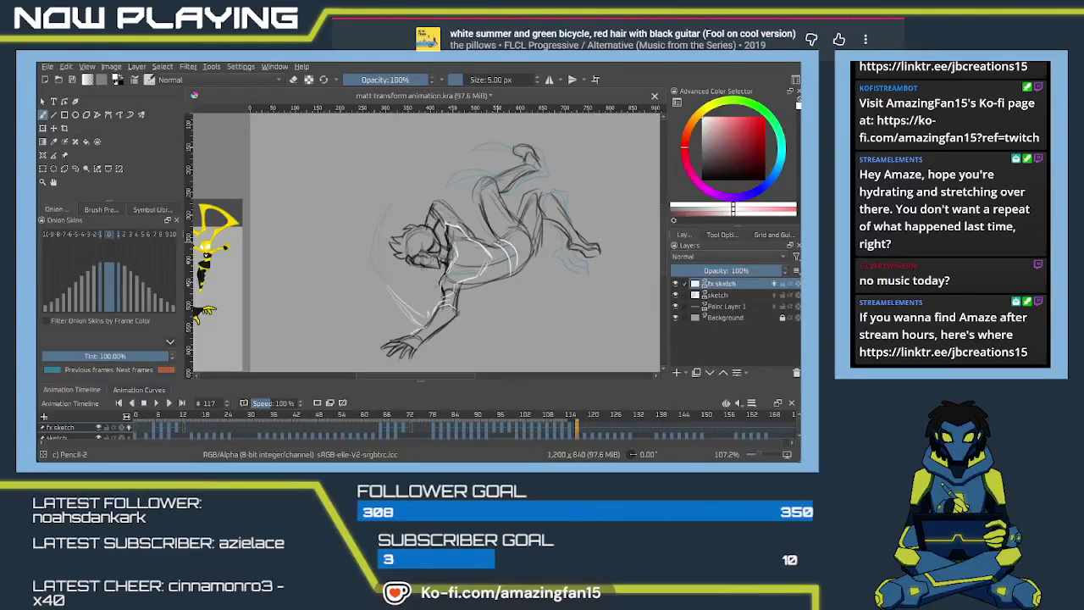
key(period)
key(period)
mouse_move(427, 276)
mouse_down()
mouse_move(438, 283)
mouse_move(437, 246)
mouse_up()
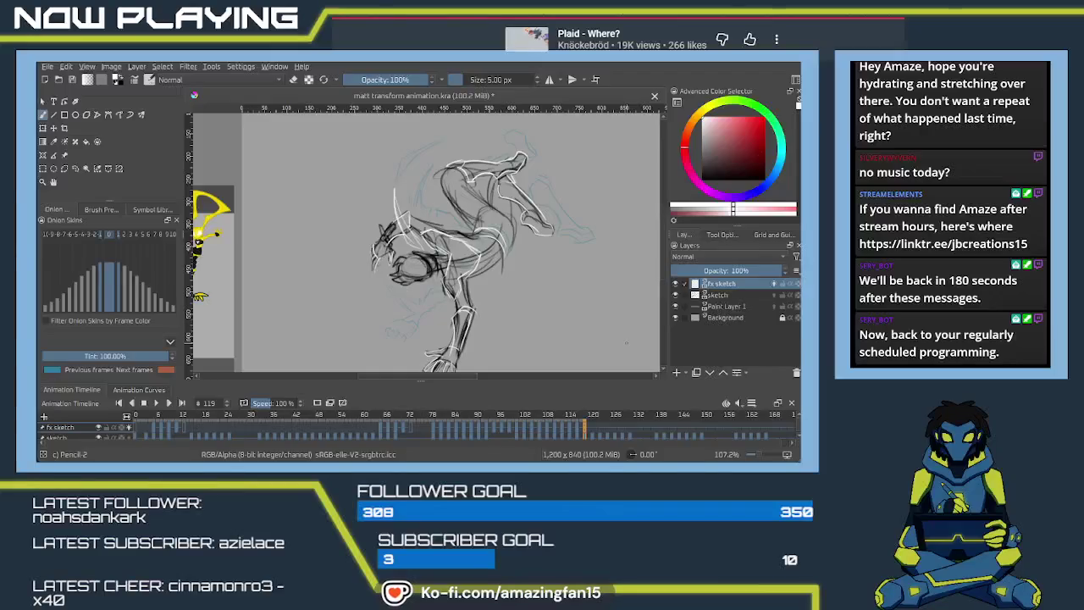
On frame 121, remove the old fx strokes and redraw white arcs across the torso and near the head.
click(592, 432)
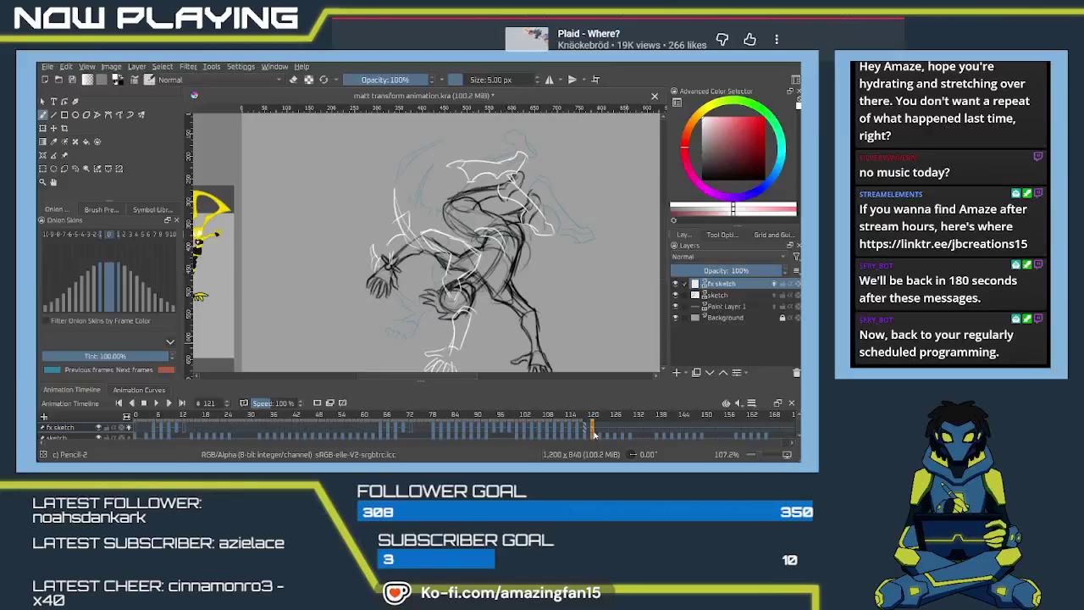
key(Delete)
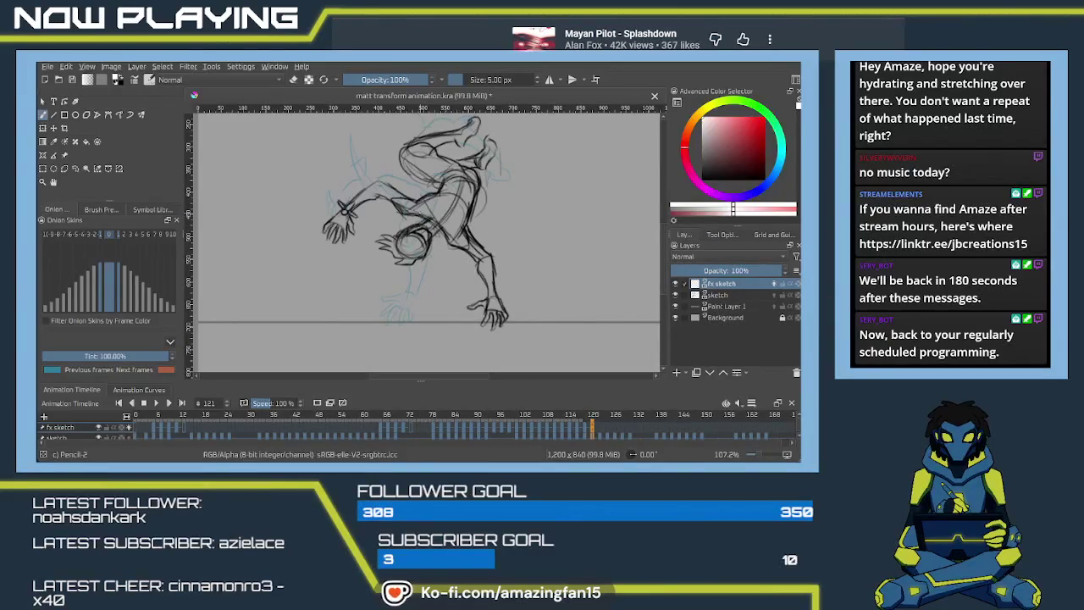
mouse_move(417, 218)
mouse_down()
mouse_move(481, 211)
mouse_move(476, 226)
mouse_move(442, 237)
mouse_move(421, 229)
mouse_up()
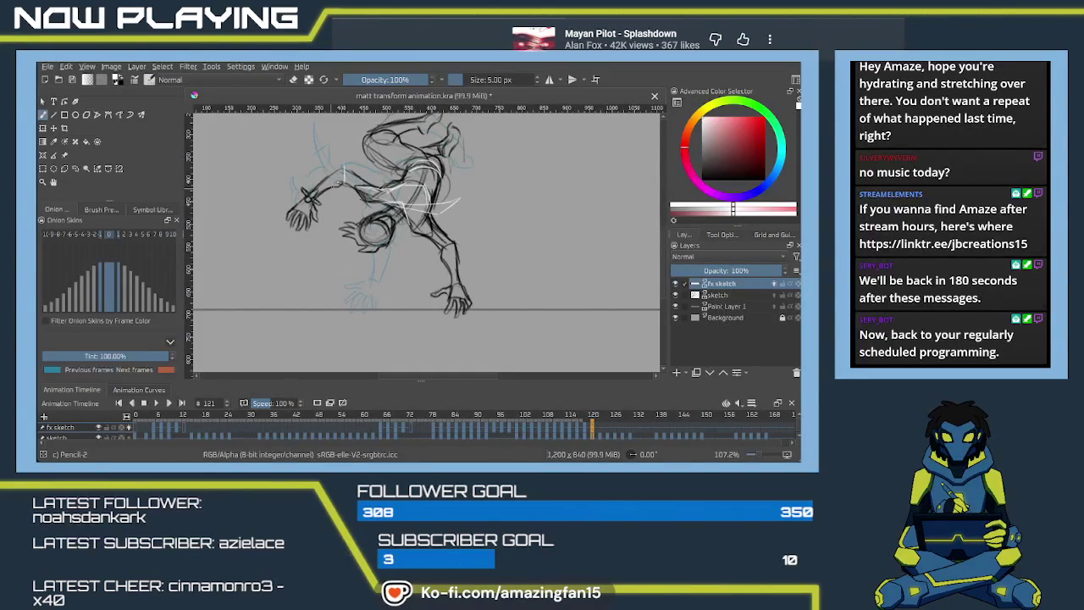
scroll(428, 216, up, 3)
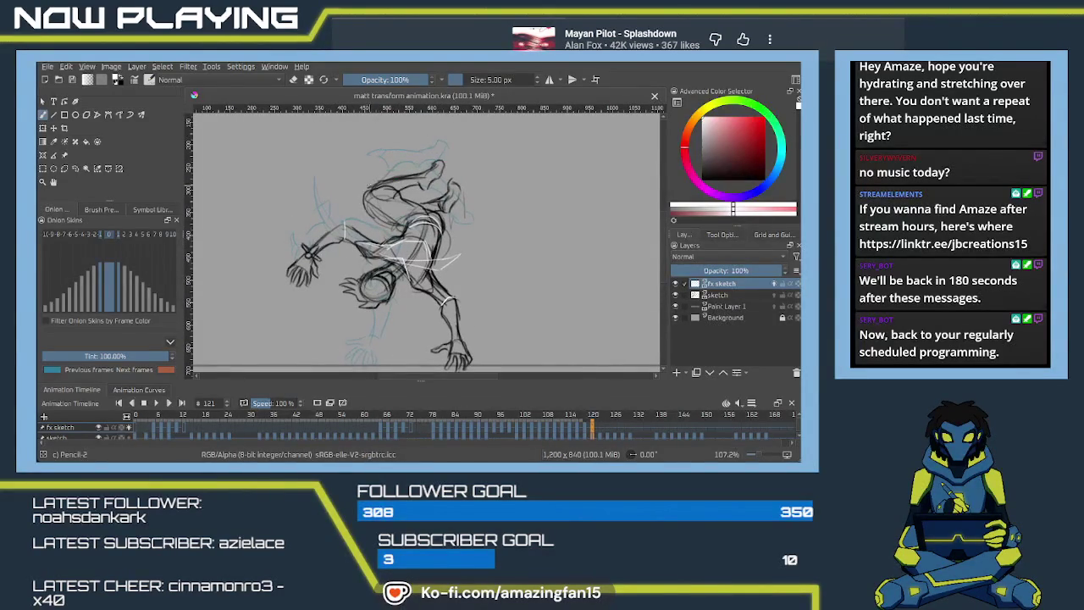
drag(381, 177, 362, 189)
drag(439, 235, 452, 175)
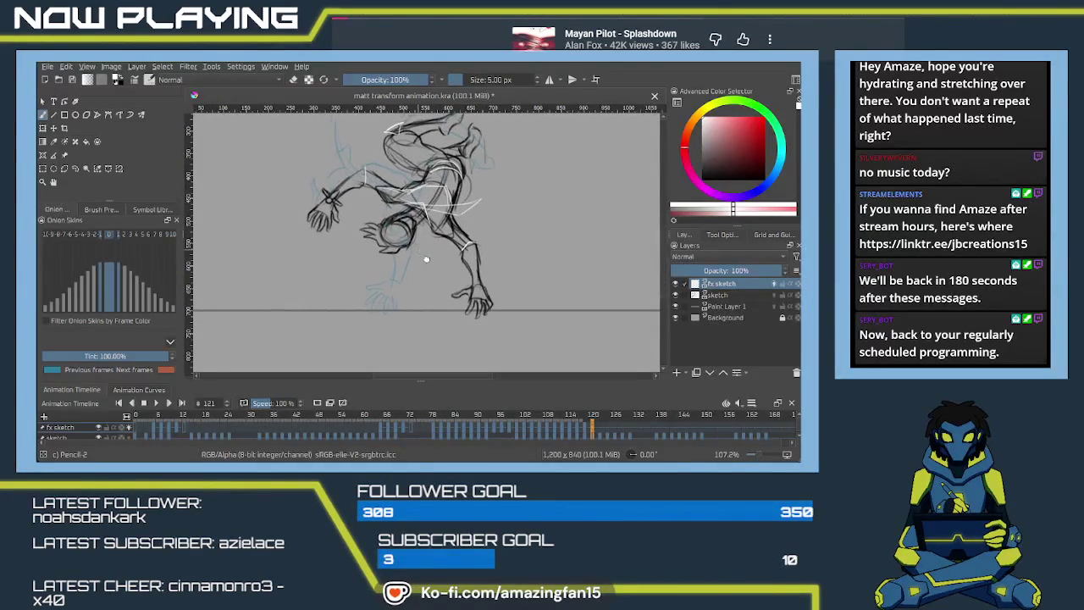
drag(416, 243, 427, 254)
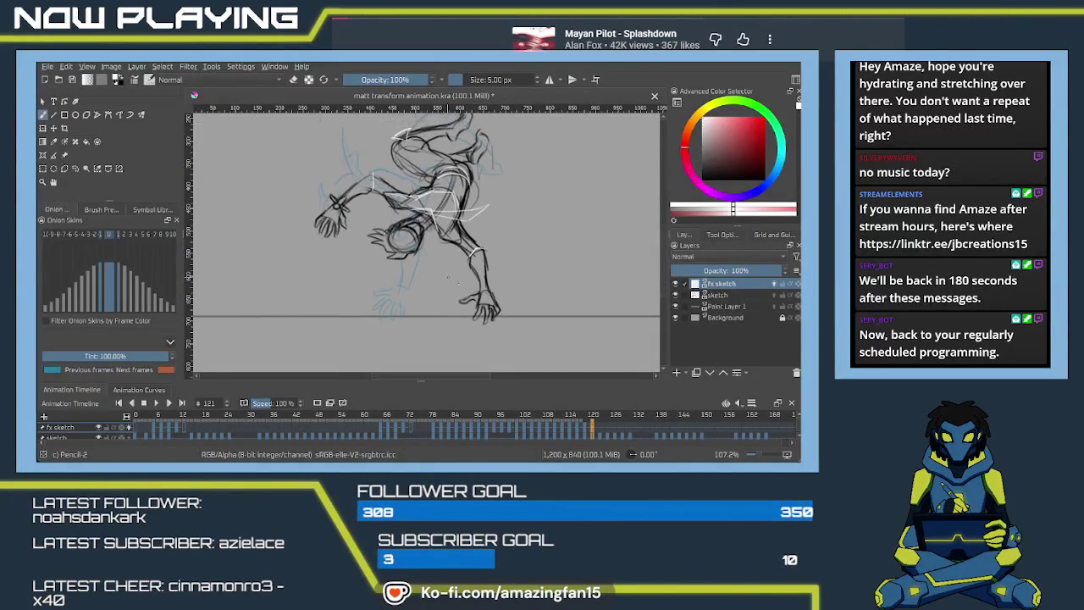
click(604, 425)
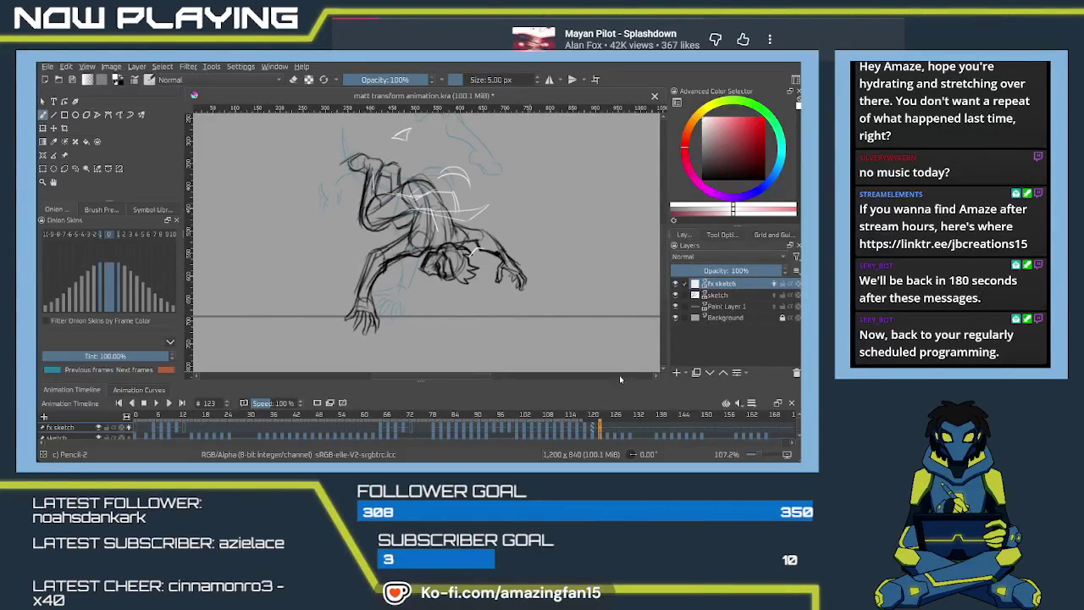
On frame 123, replace the old fx strokes with a white arc above the back and shoulder strokes.
key(ctrl+z)
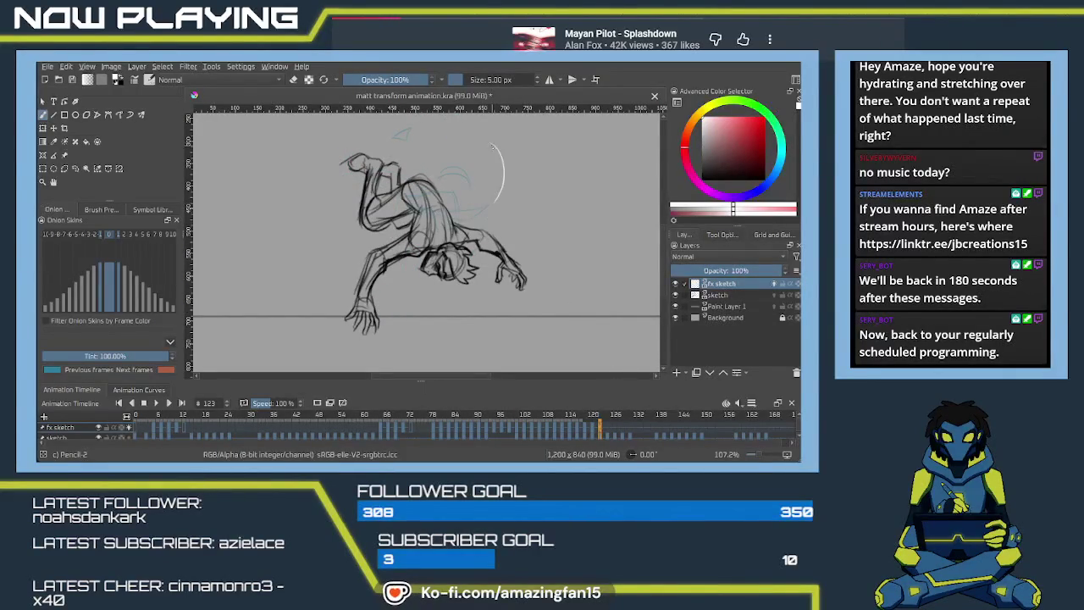
mouse_move(495, 203)
mouse_down()
mouse_move(502, 183)
mouse_move(489, 137)
mouse_up()
key(ctrl+z)
mouse_move(498, 196)
mouse_down()
mouse_move(488, 137)
mouse_move(499, 191)
mouse_move(512, 168)
mouse_up()
drag(420, 219, 420, 232)
key(ctrl+z)
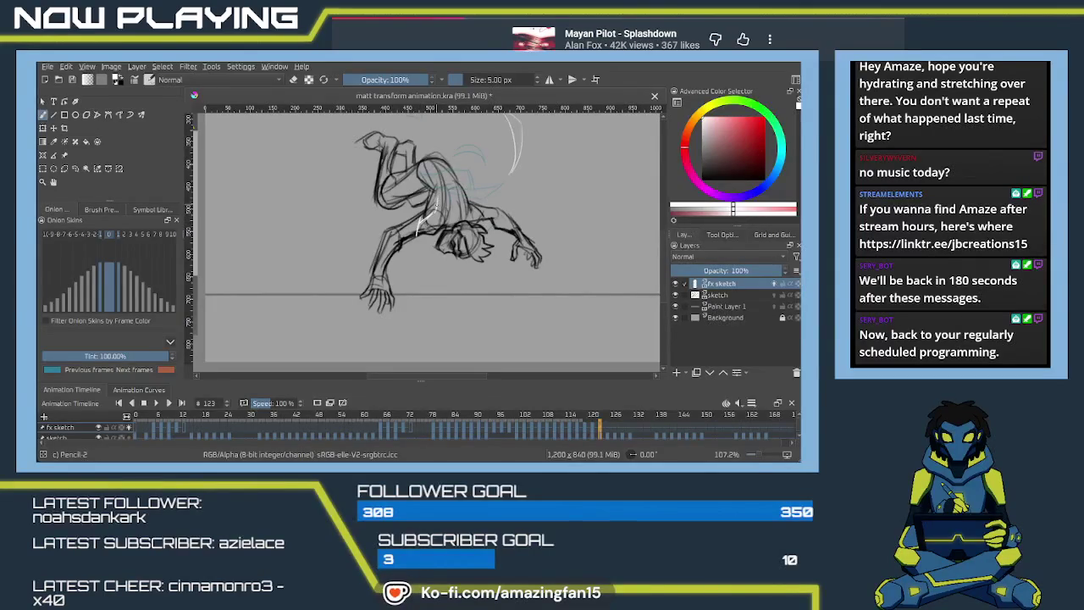
mouse_move(417, 229)
mouse_down()
mouse_move(449, 185)
mouse_move(462, 201)
mouse_move(442, 226)
mouse_move(479, 221)
mouse_move(482, 205)
mouse_up()
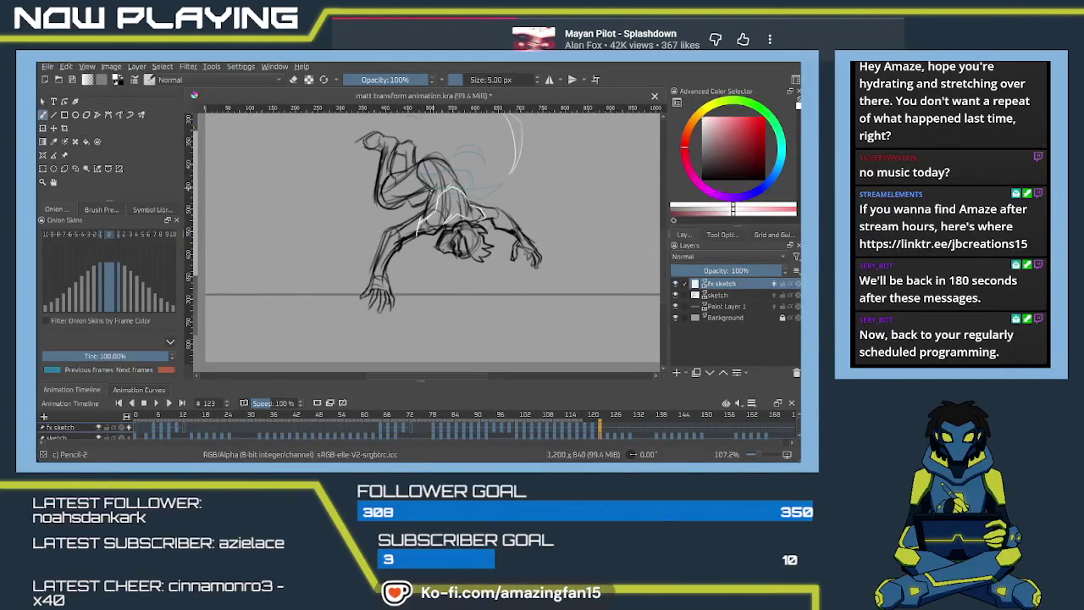
mouse_move(431, 188)
mouse_down()
mouse_move(439, 168)
mouse_move(433, 193)
mouse_up()
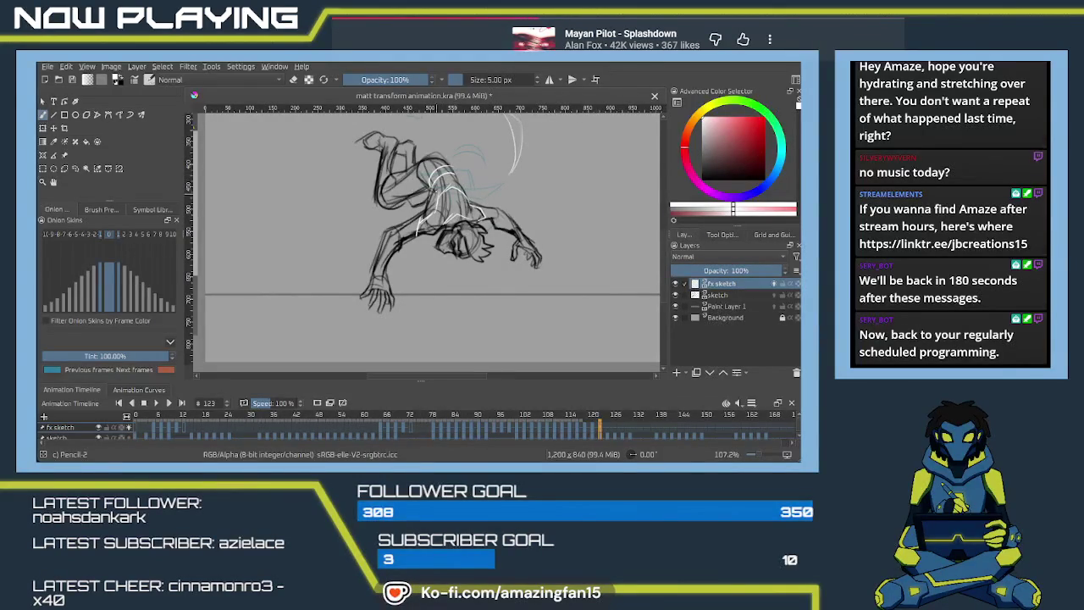
drag(400, 229, 397, 244)
Add a stroke near the wrist and a white stroke left of the torso.
click(596, 432)
drag(596, 433, 598, 433)
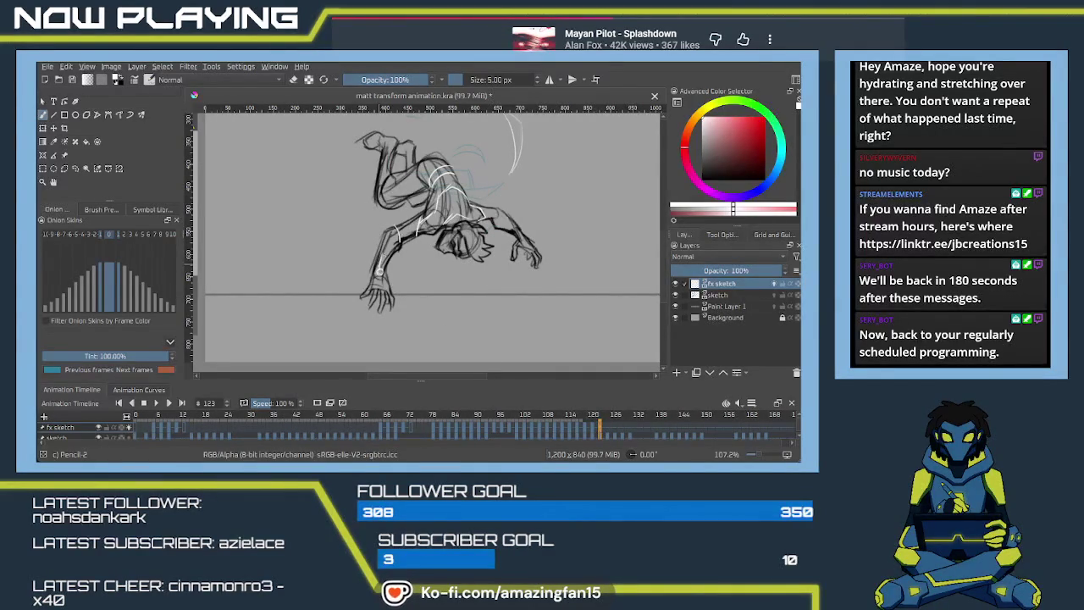
drag(378, 268, 359, 262)
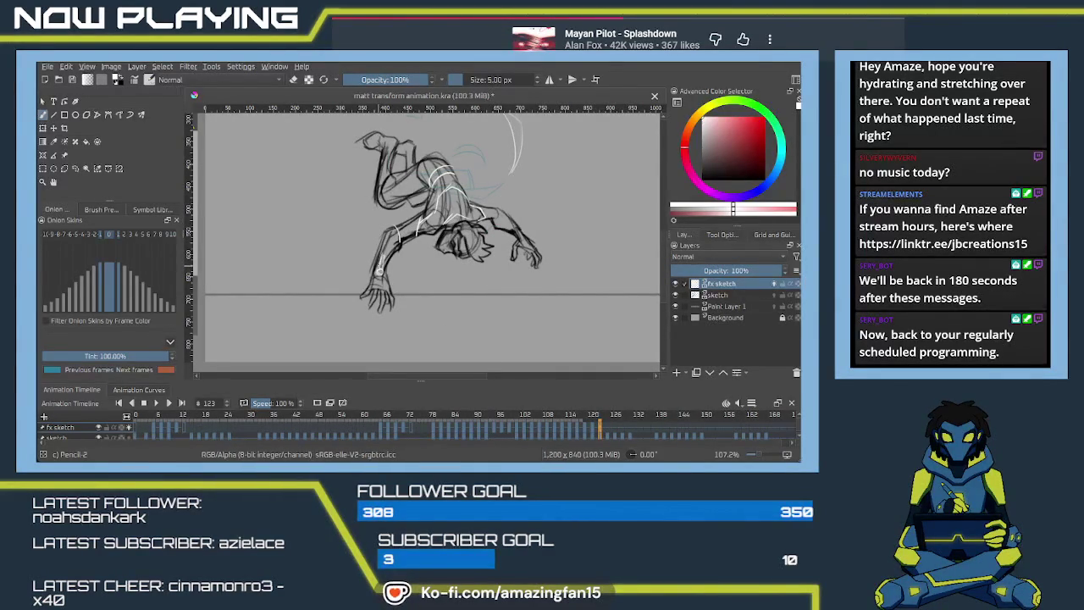
key(ctrl+z)
drag(364, 262, 381, 270)
drag(446, 216, 485, 264)
drag(408, 254, 419, 244)
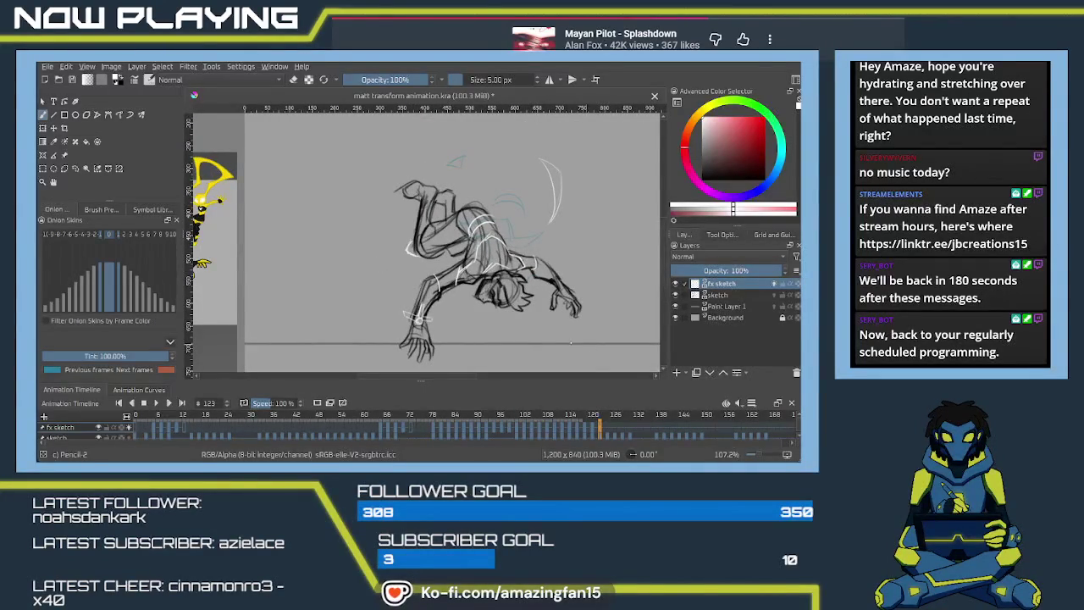
drag(554, 287, 494, 262)
On frame 125, draw a new white arc above the existing effect arc.
key(Right)
key(Right)
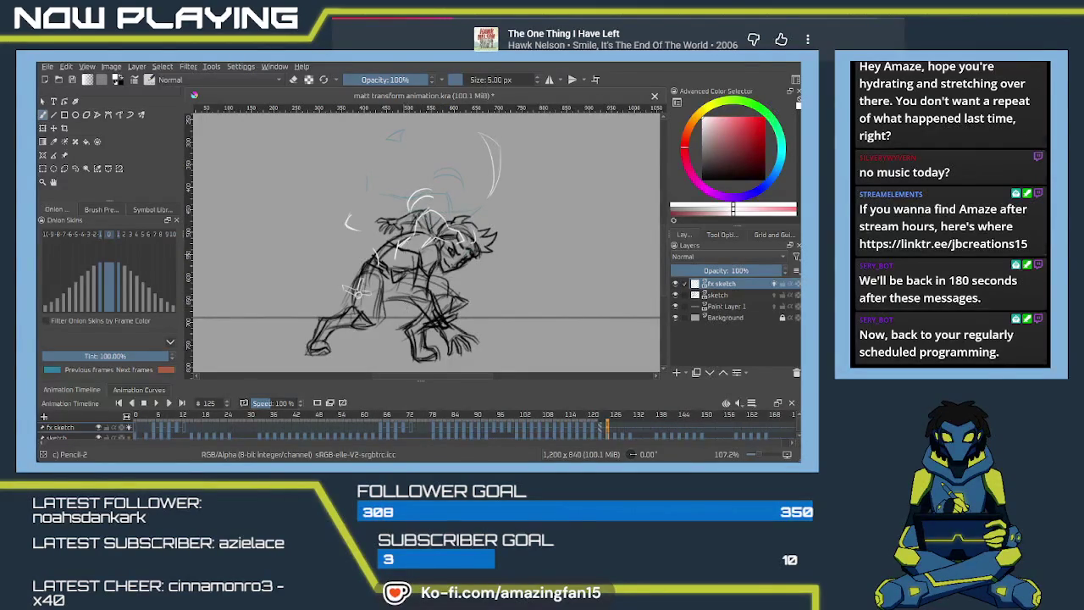
drag(441, 239, 429, 232)
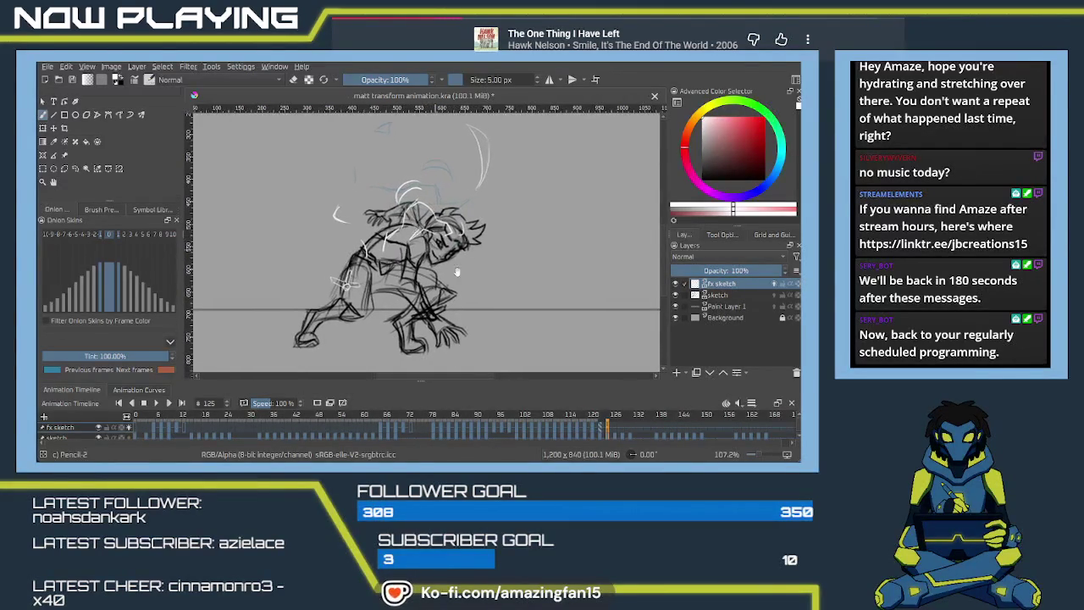
click(600, 425)
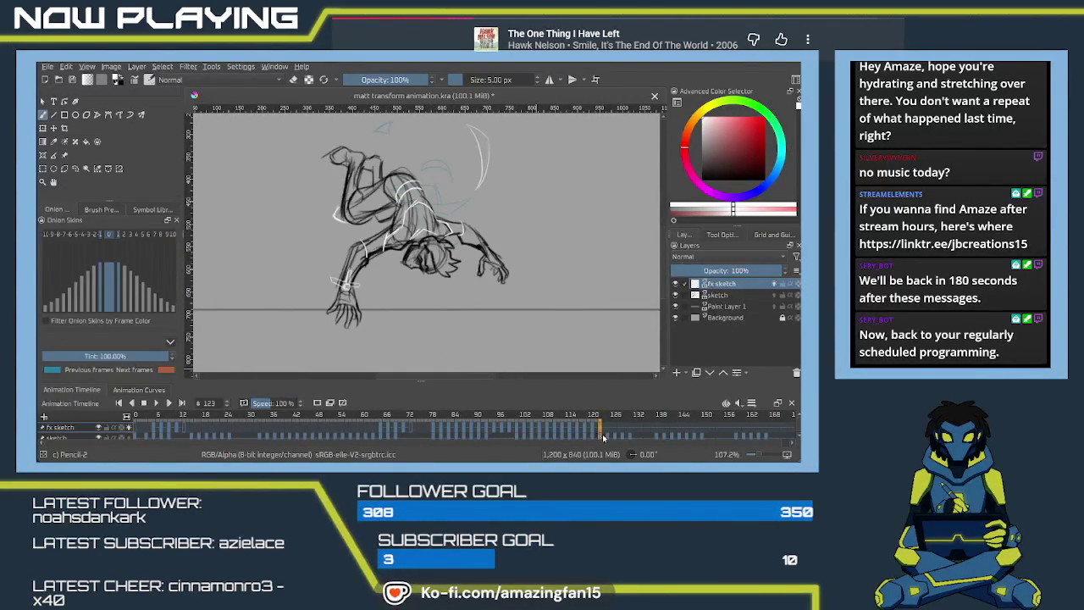
click(606, 430)
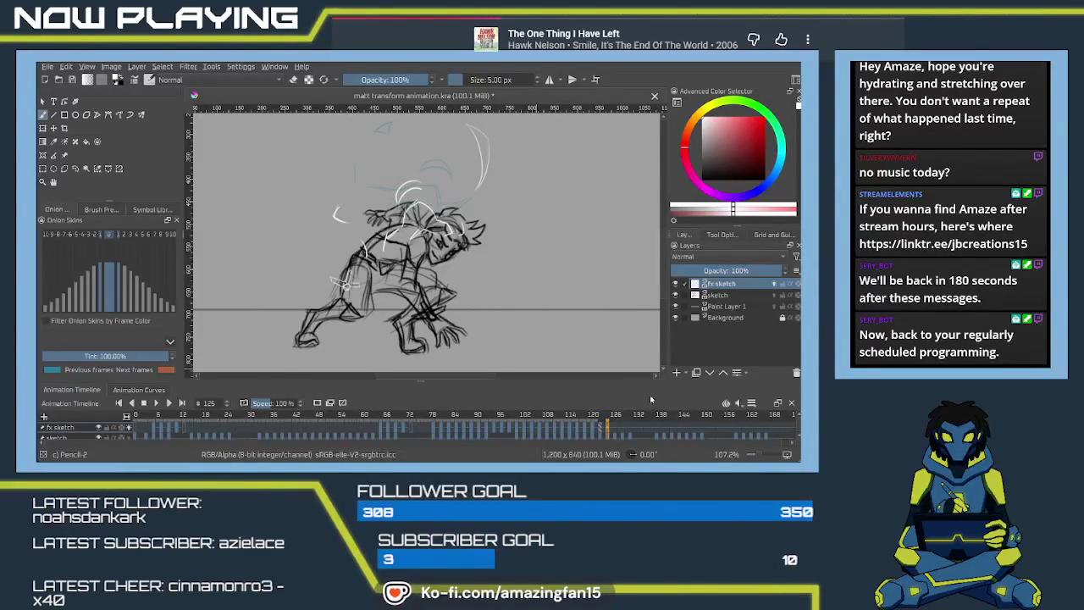
mouse_move(416, 136)
mouse_down()
mouse_move(443, 183)
mouse_move(393, 199)
mouse_up()
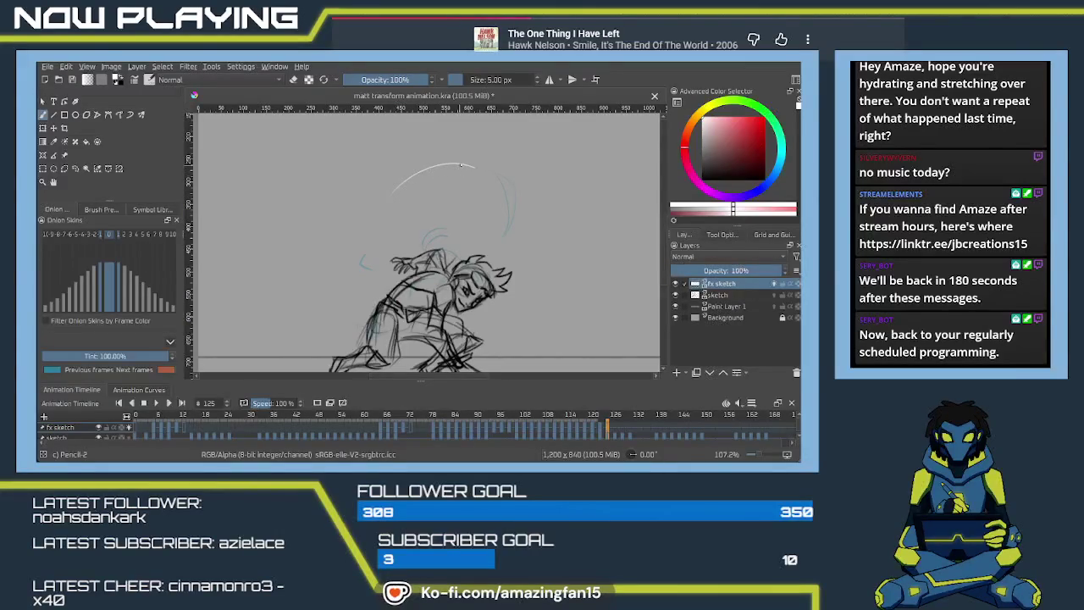
drag(471, 165, 407, 167)
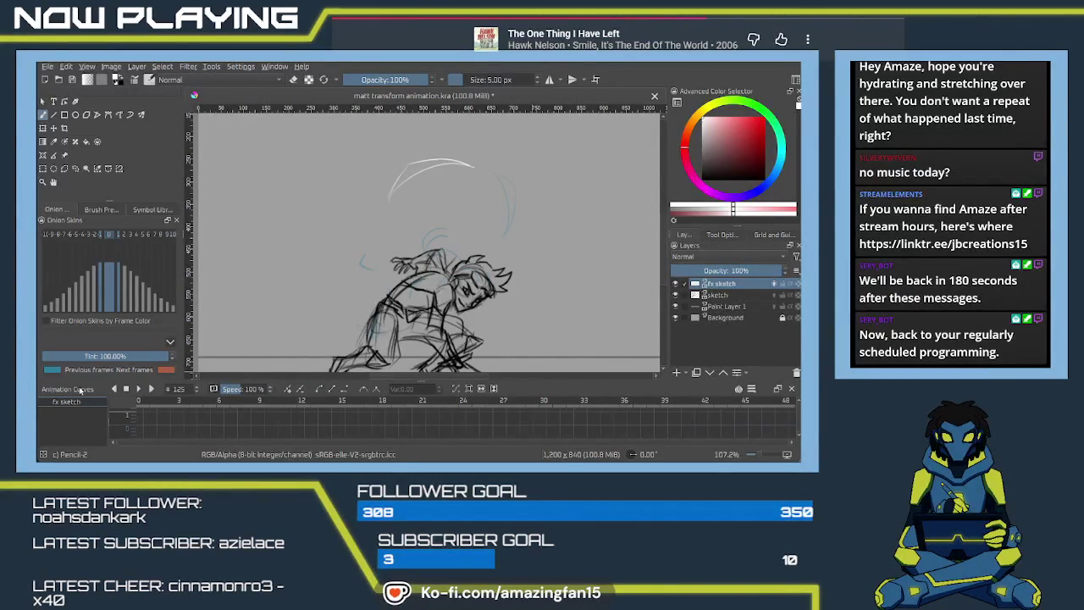
Rearrange the Onion Skins and Animation Curves dockers in the lower panel area.
drag(76, 401, 86, 399)
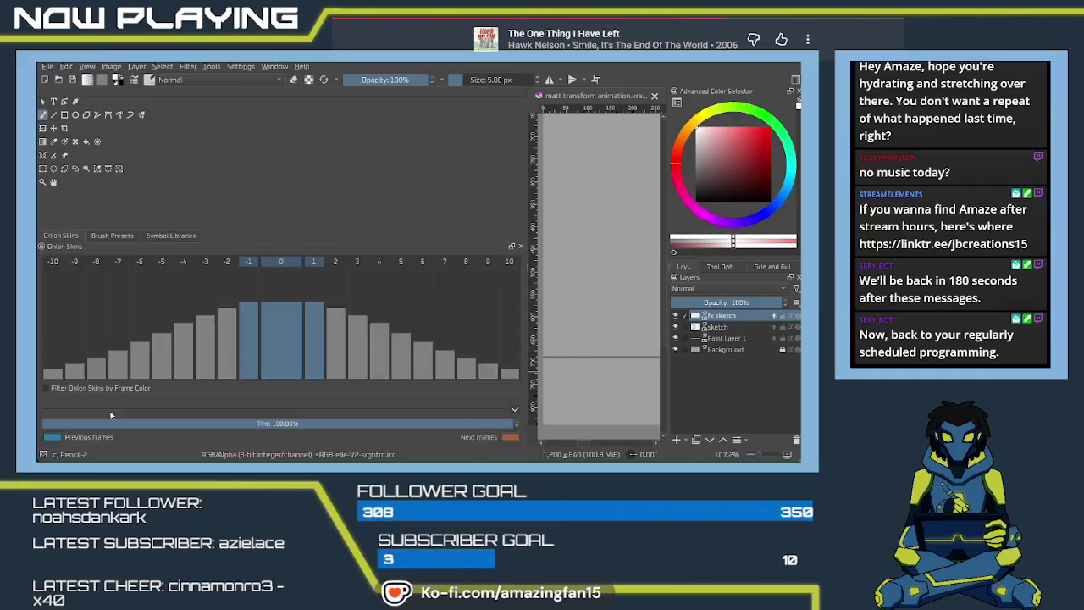
drag(82, 392, 58, 424)
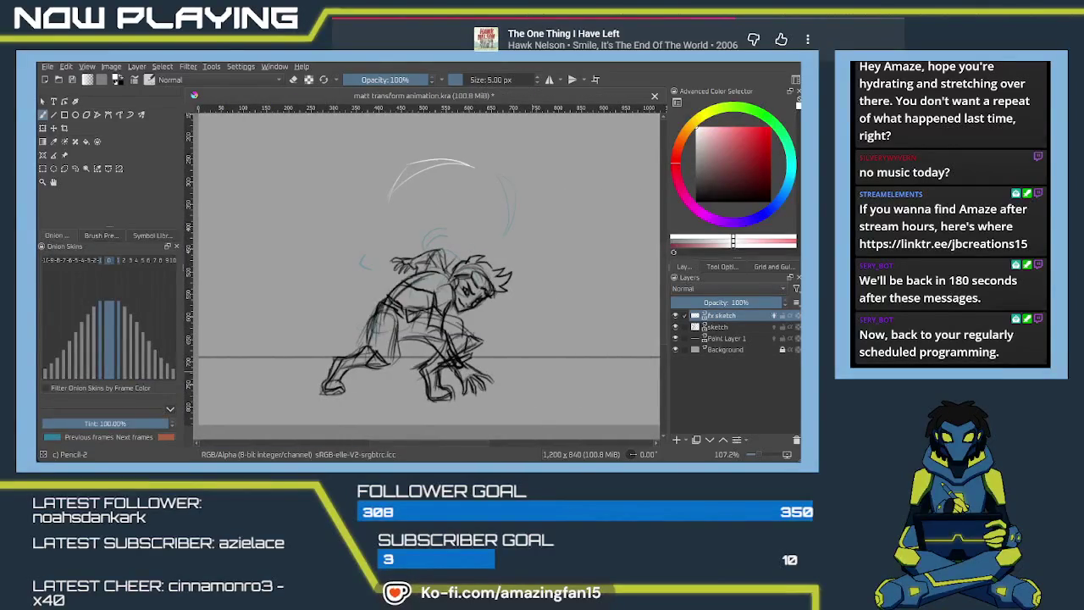
drag(64, 245, 57, 420)
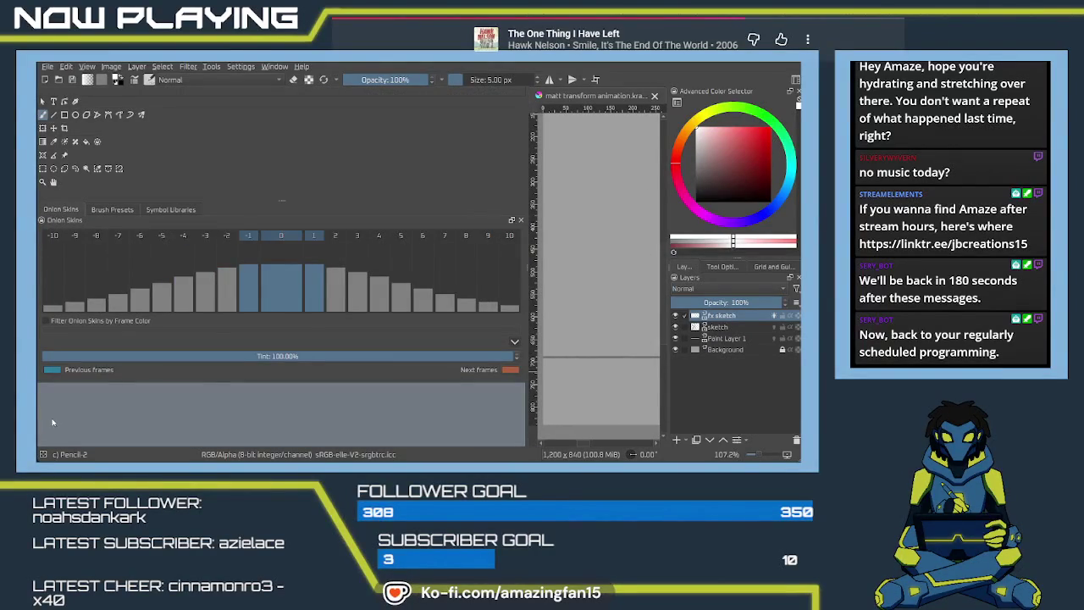
drag(98, 450, 105, 435)
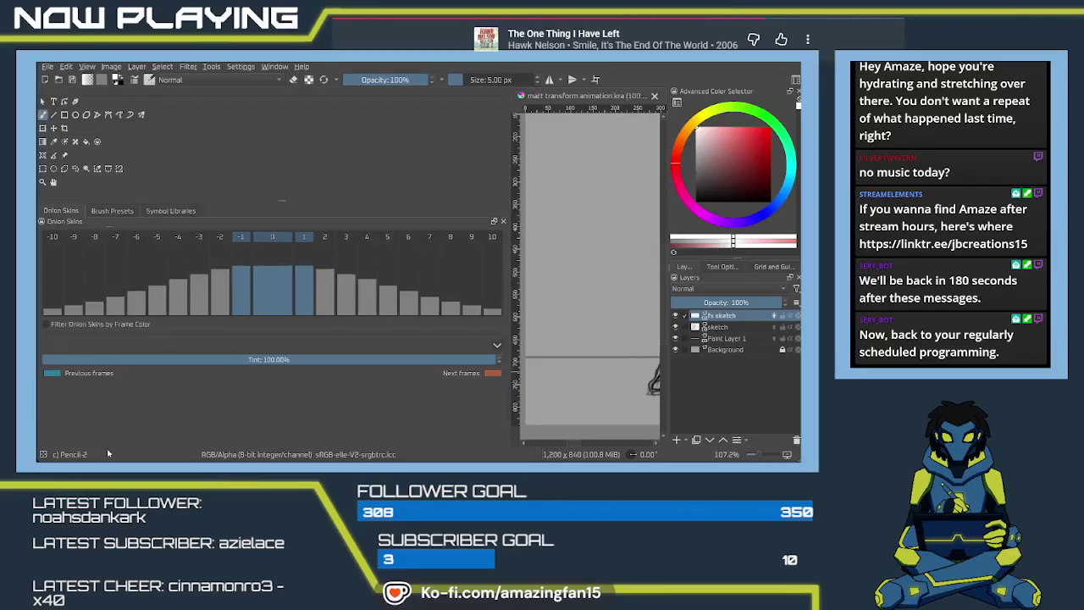
mouse_move(106, 435)
mouse_down()
mouse_move(131, 414)
mouse_move(83, 454)
mouse_up()
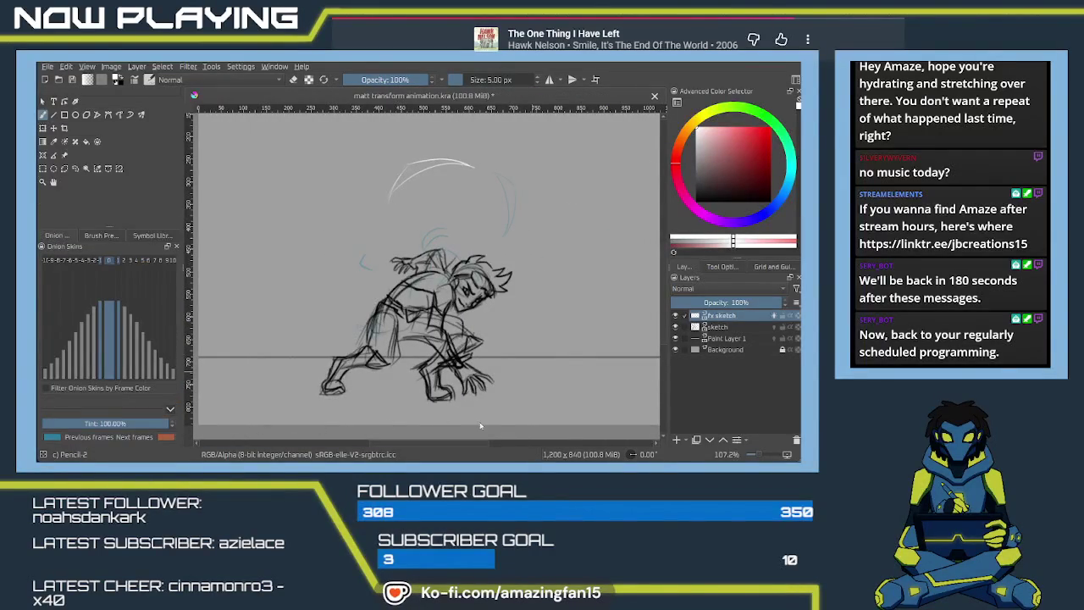
drag(540, 457, 542, 430)
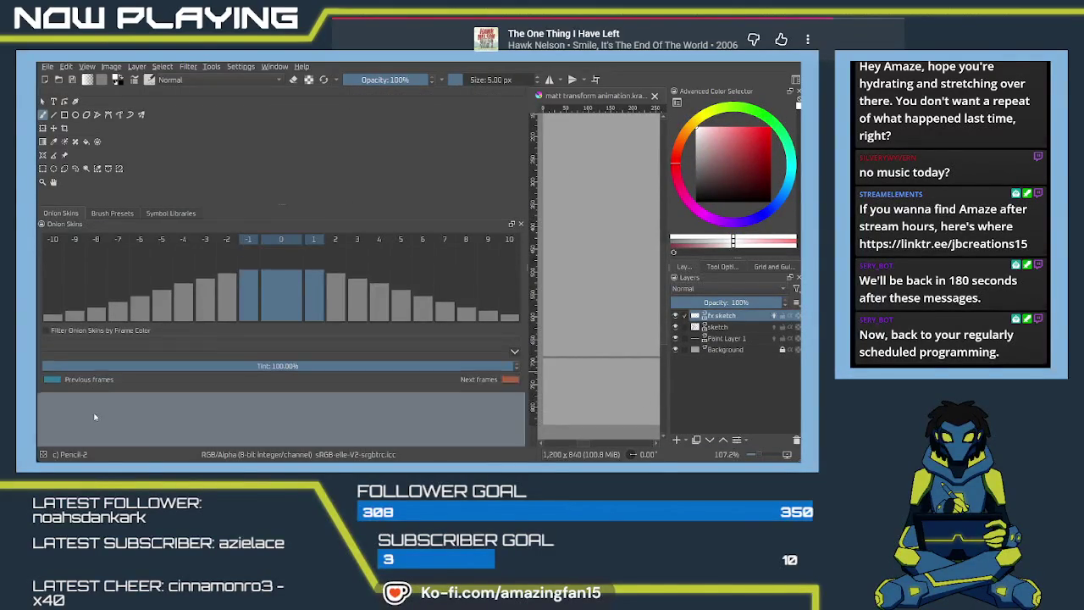
drag(95, 417, 83, 423)
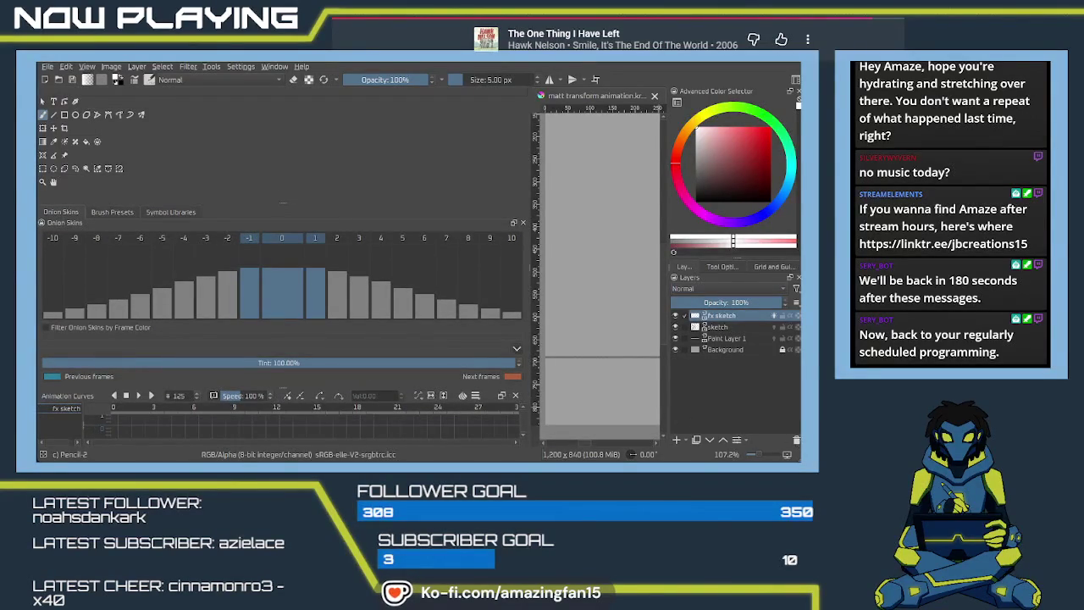
Delete the fx sketch layer and restore the Animation Timeline docker below the canvas.
click(797, 440)
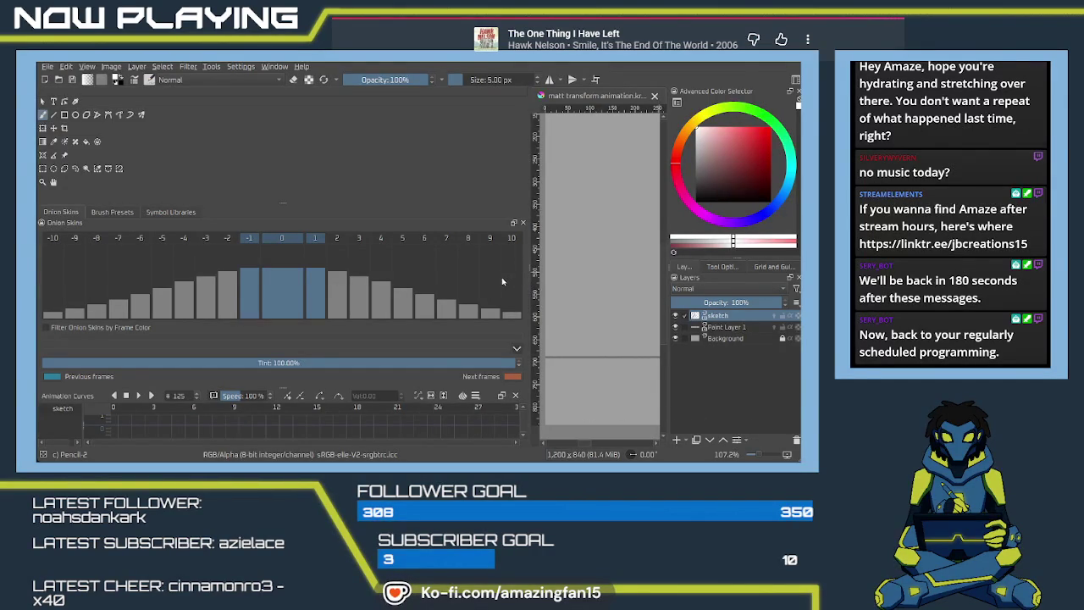
drag(86, 399, 128, 457)
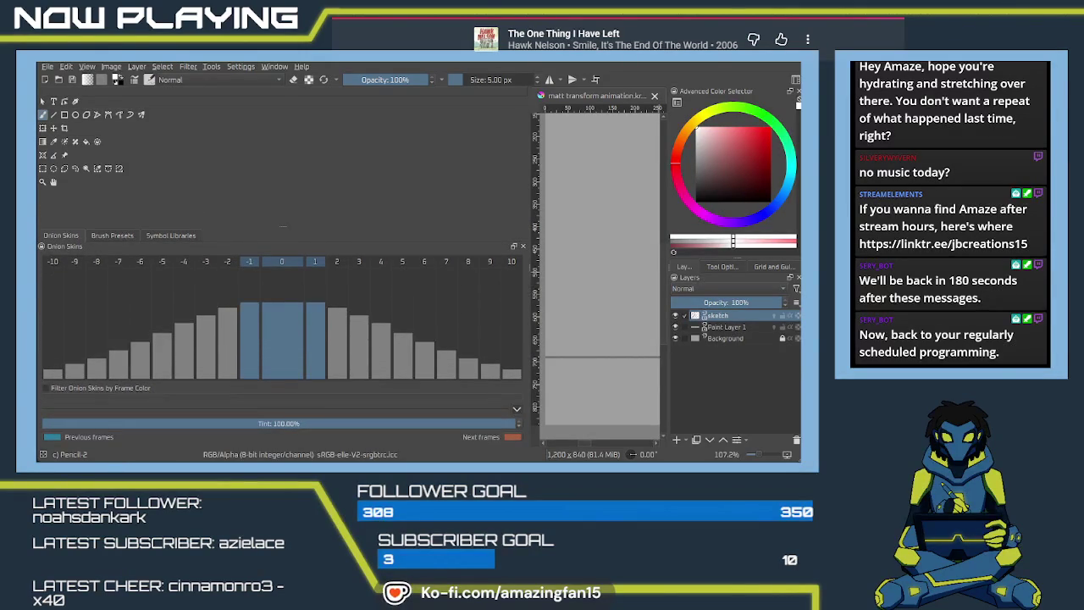
mouse_move(108, 448)
mouse_down()
mouse_move(66, 428)
mouse_move(128, 415)
mouse_up()
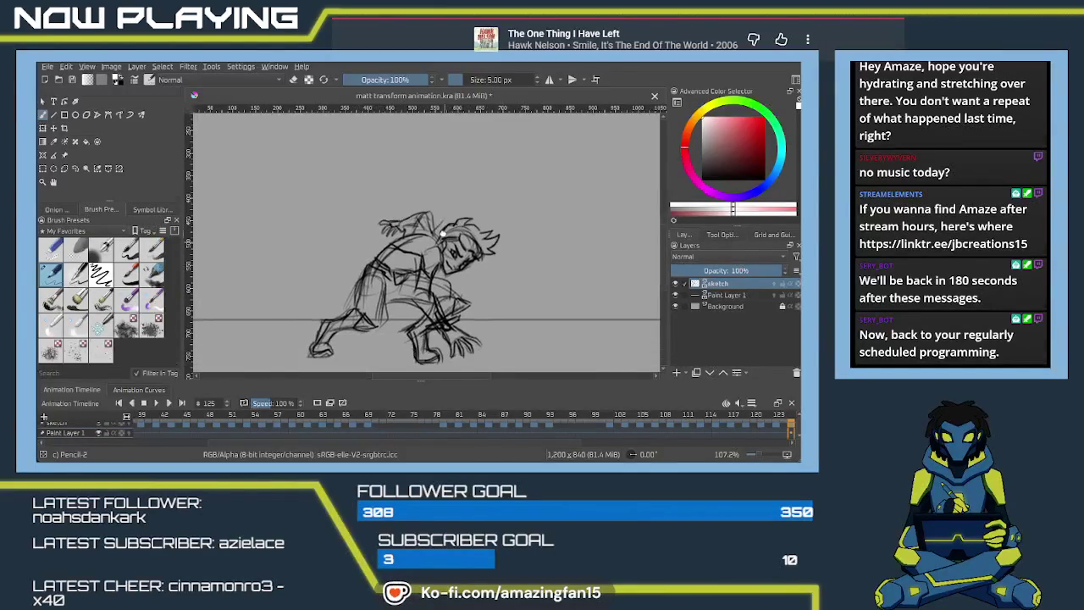
Zoom the timeline out to frames 0–168, go to frame 123, and undo the fx sketch layer deletion.
drag(449, 269, 438, 219)
drag(127, 415, 39, 415)
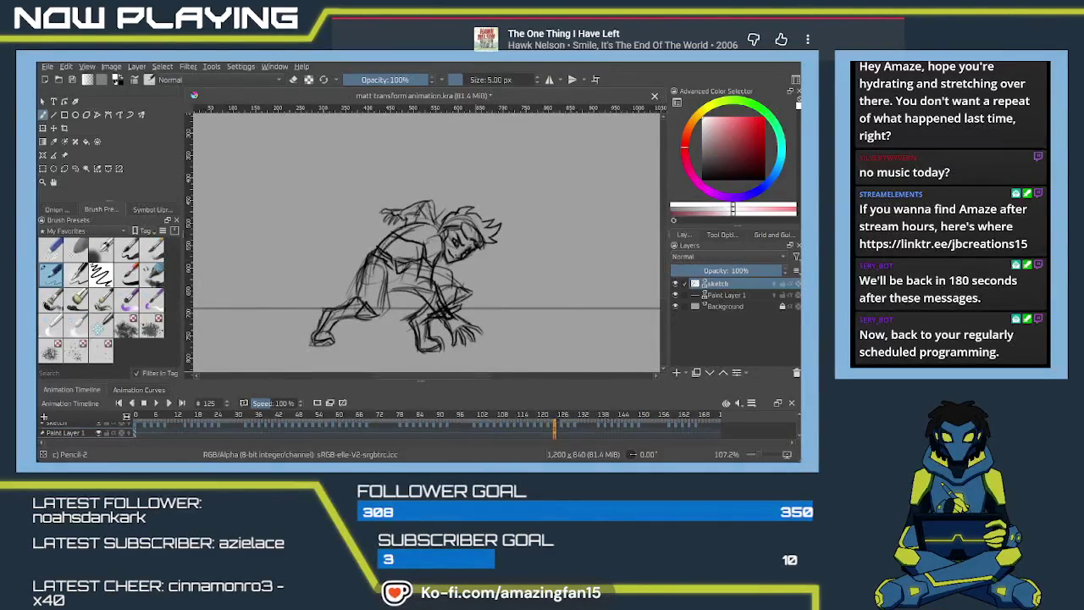
scroll(798, 420, up, 1)
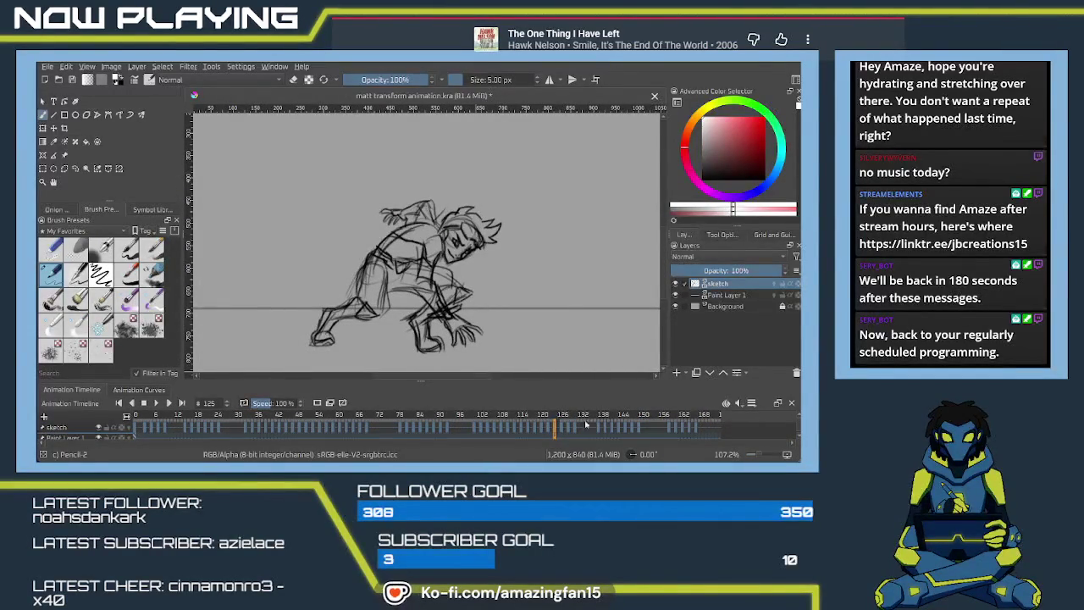
click(547, 431)
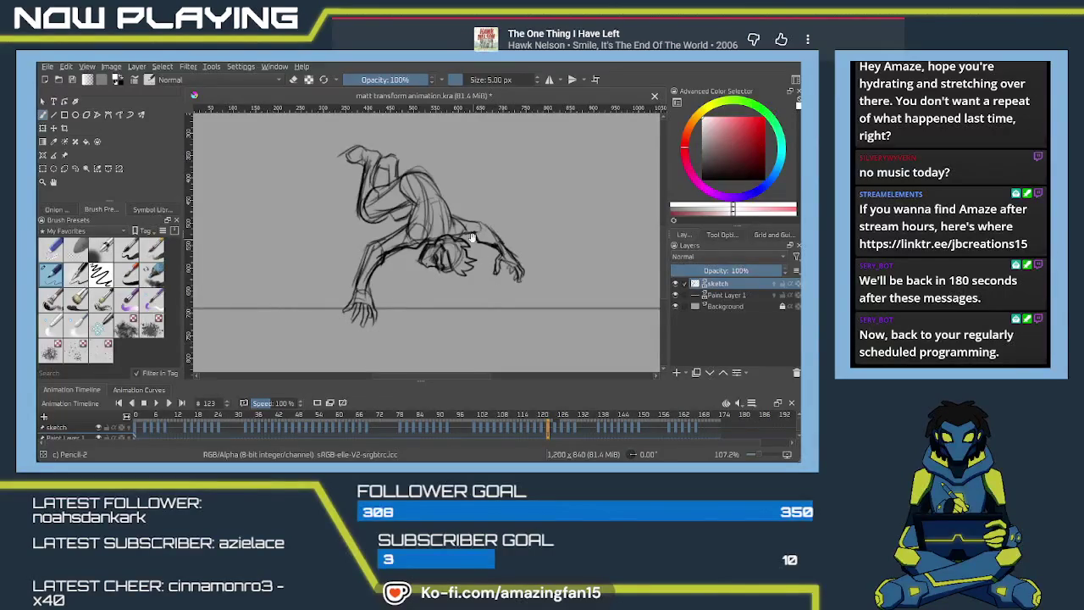
drag(472, 238, 481, 313)
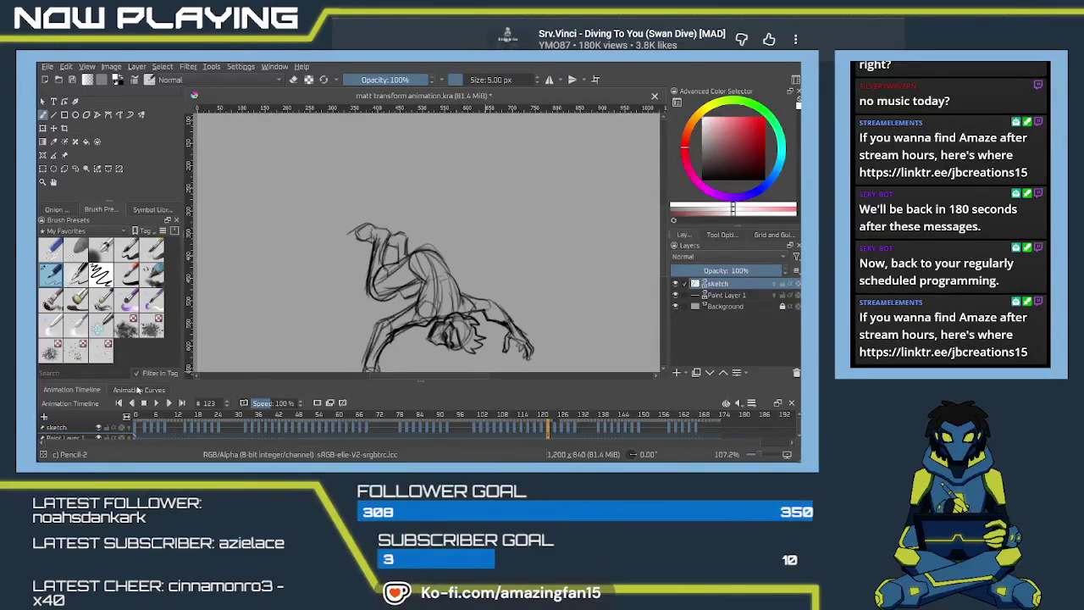
click(138, 391)
click(98, 389)
key(ctrl+z)
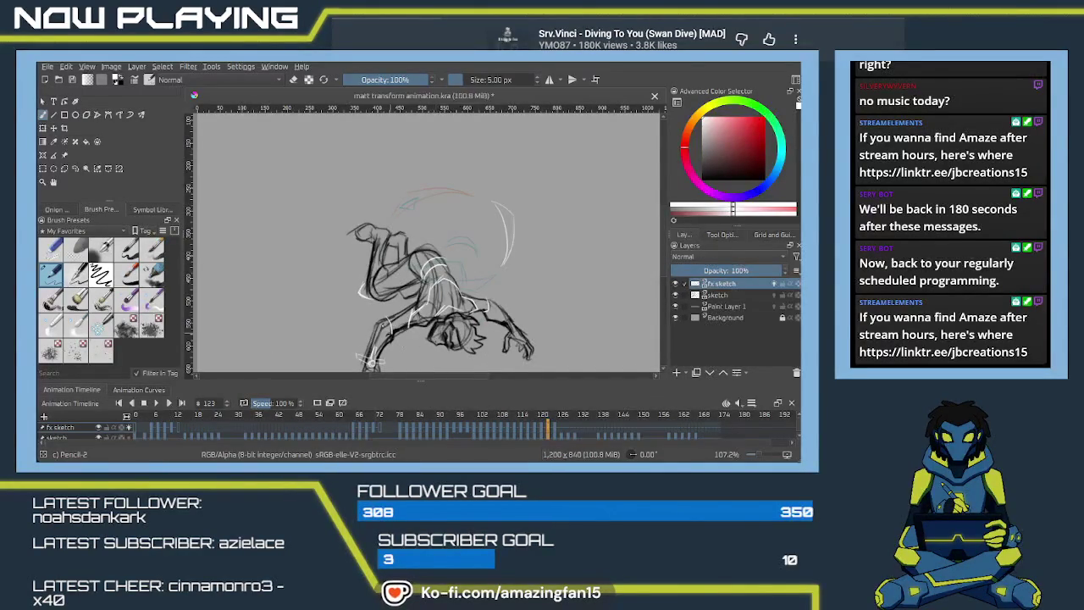
Check frame 125 and save matt transform animation.kra.
drag(540, 432, 555, 432)
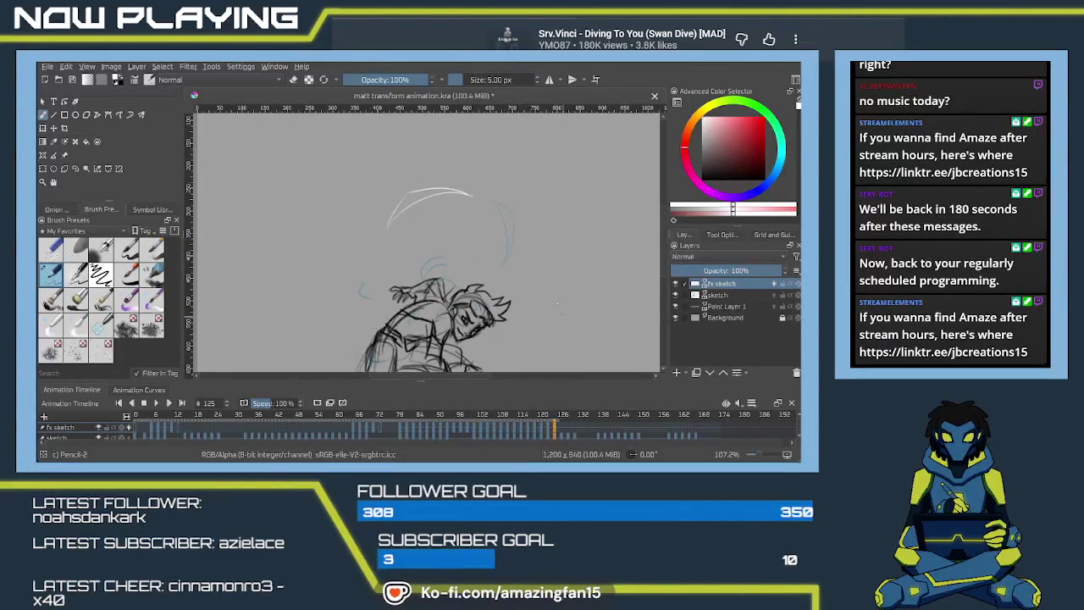
scroll(580, 366, down, 3)
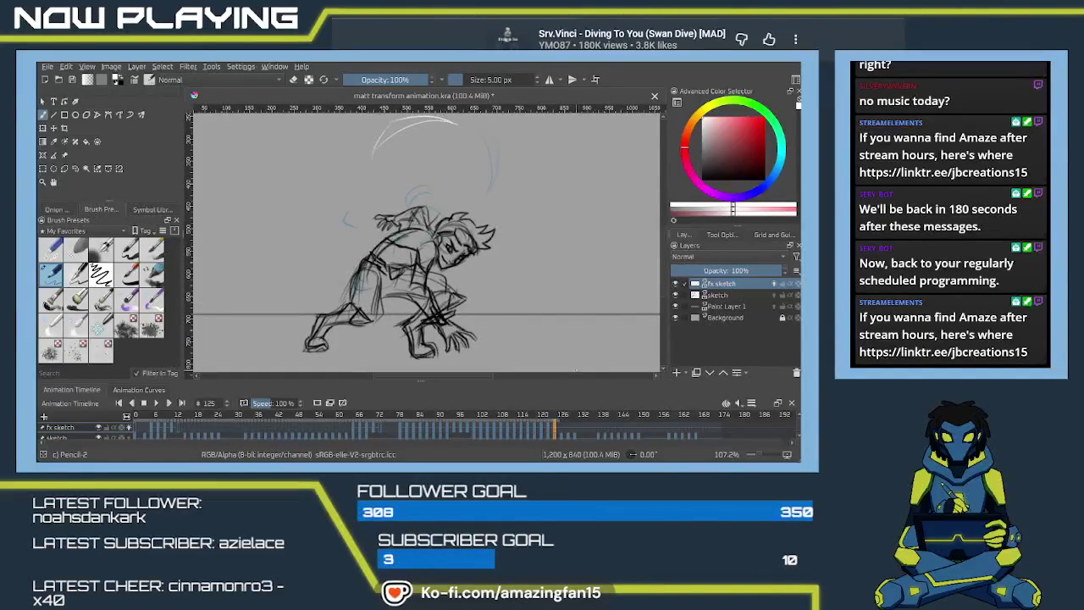
key(ctrl+s)
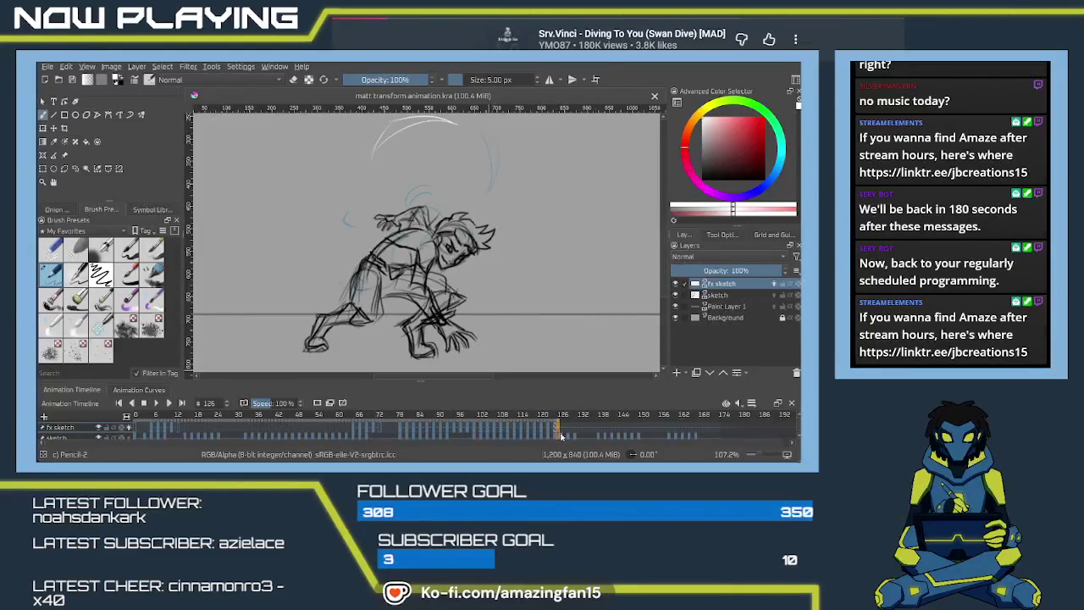
On frame 127, draw two white vertical arc strokes beside the figure.
drag(559, 432, 562, 432)
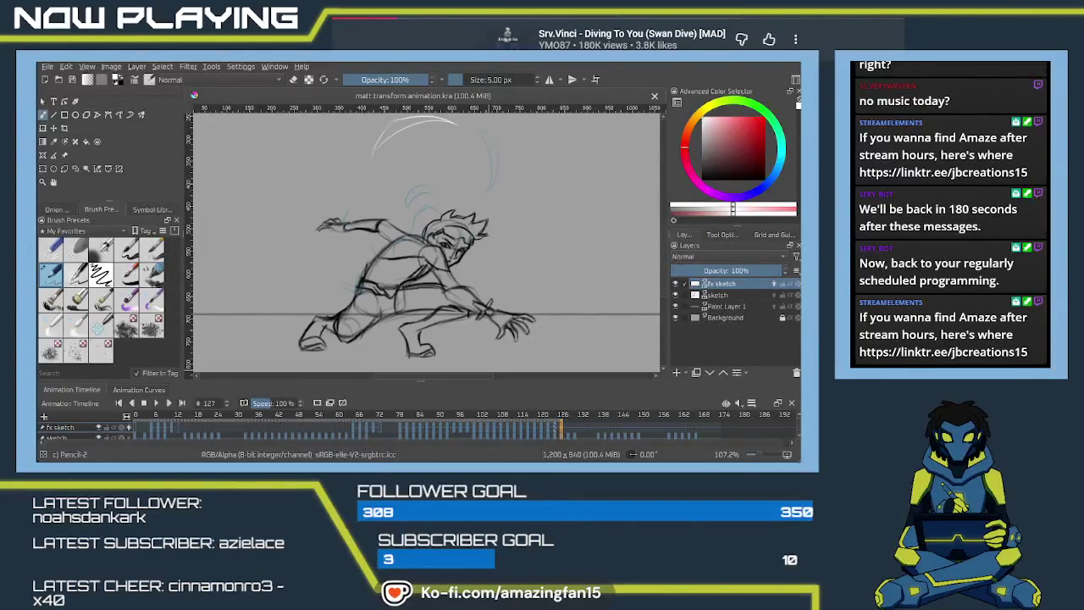
drag(566, 441, 552, 442)
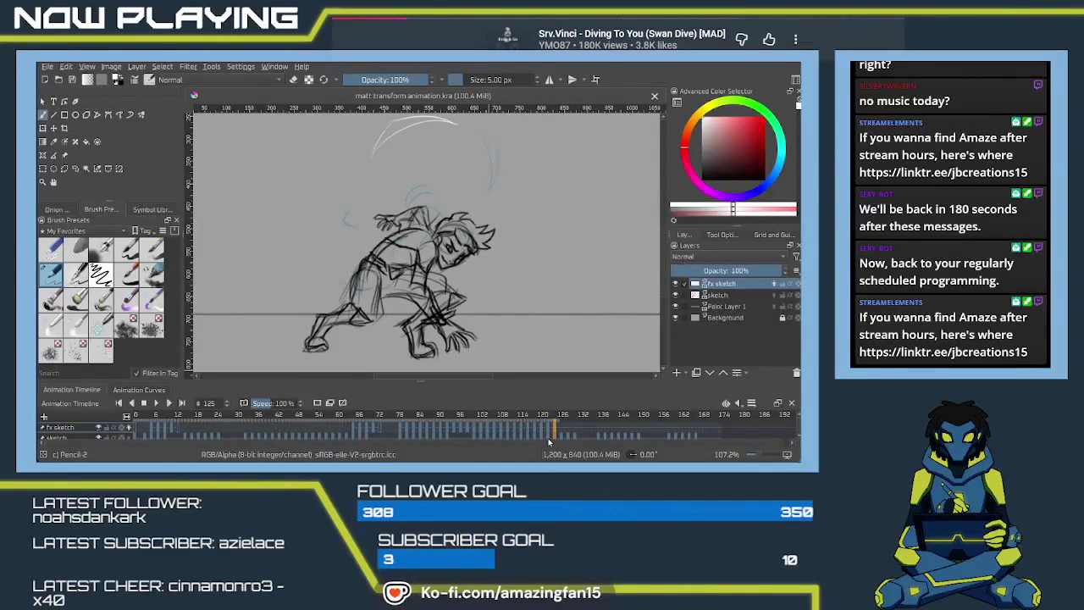
click(547, 432)
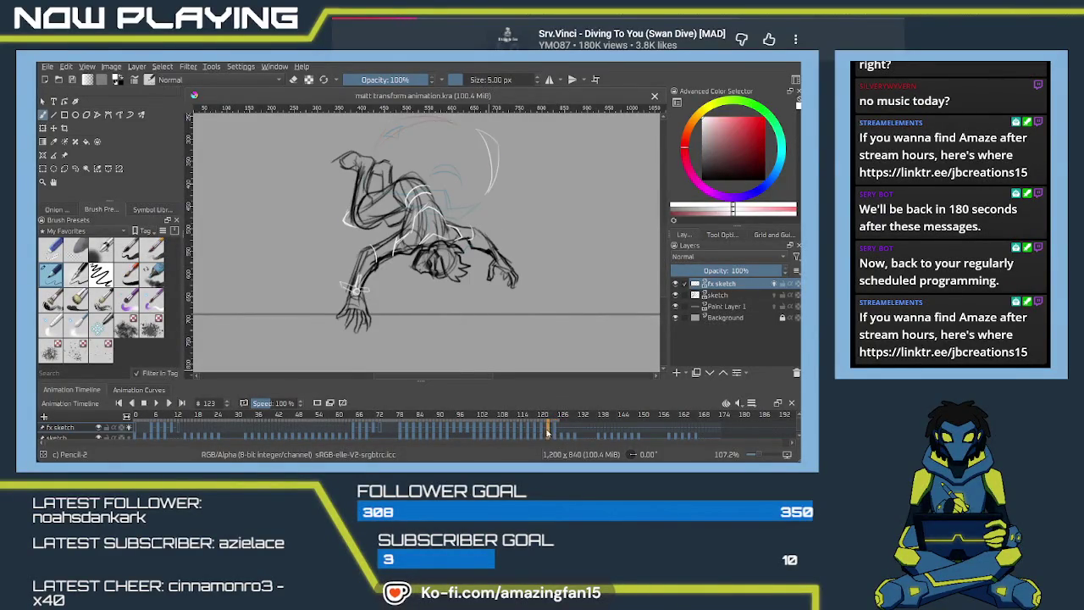
click(556, 434)
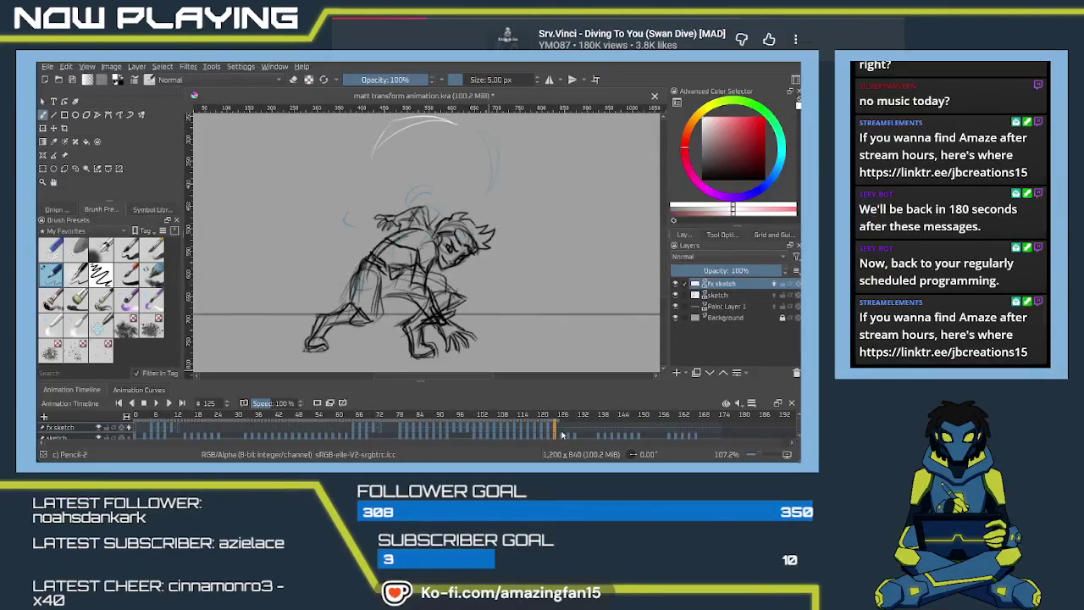
click(564, 434)
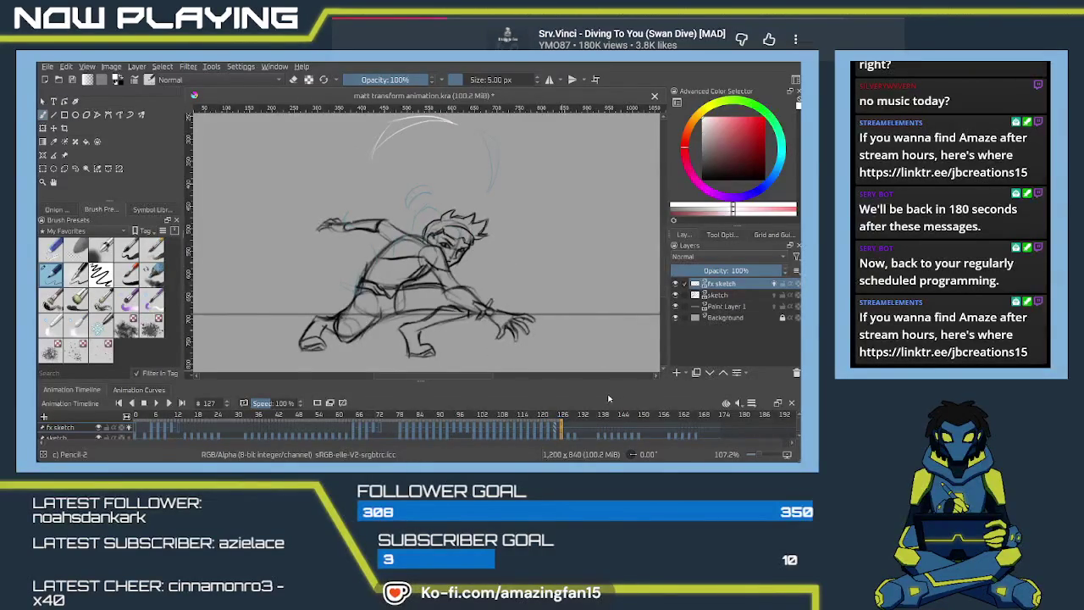
scroll(379, 225, up, 3)
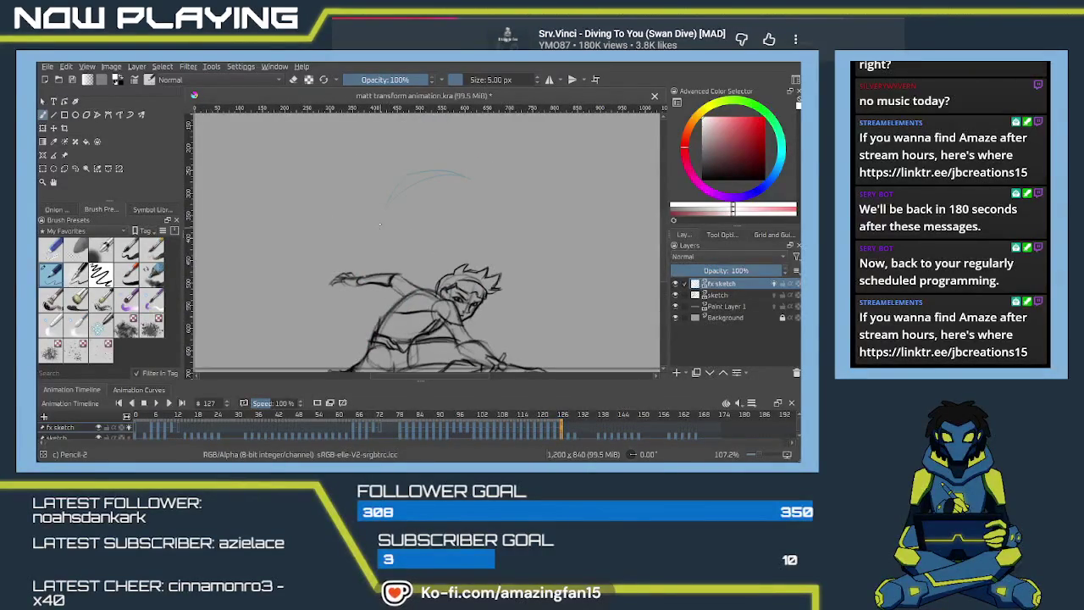
drag(380, 228, 381, 295)
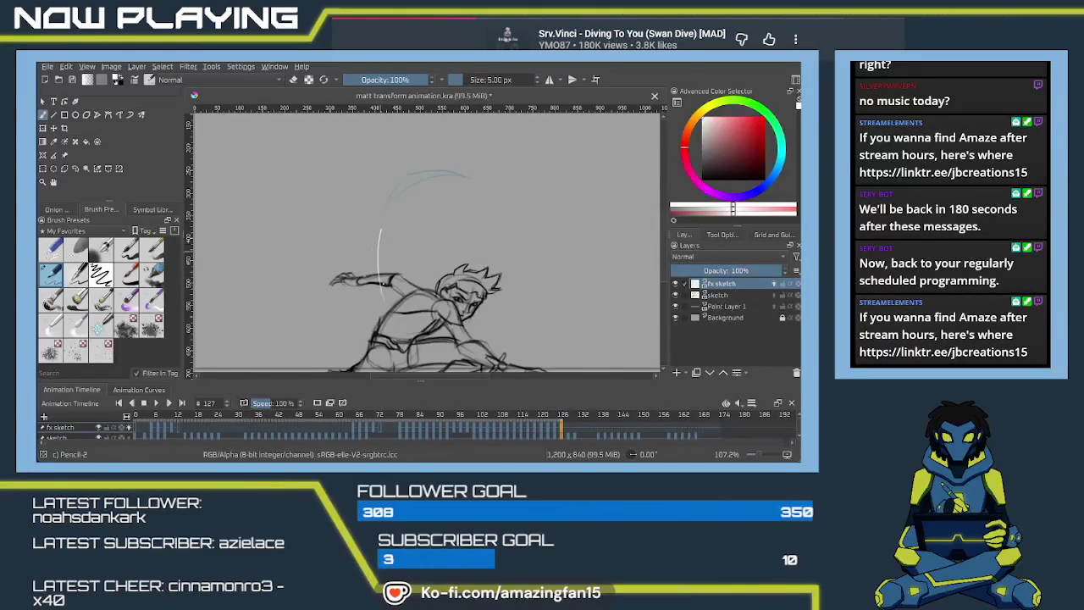
mouse_move(380, 234)
mouse_down()
mouse_move(385, 318)
mouse_move(397, 324)
mouse_move(359, 213)
mouse_up()
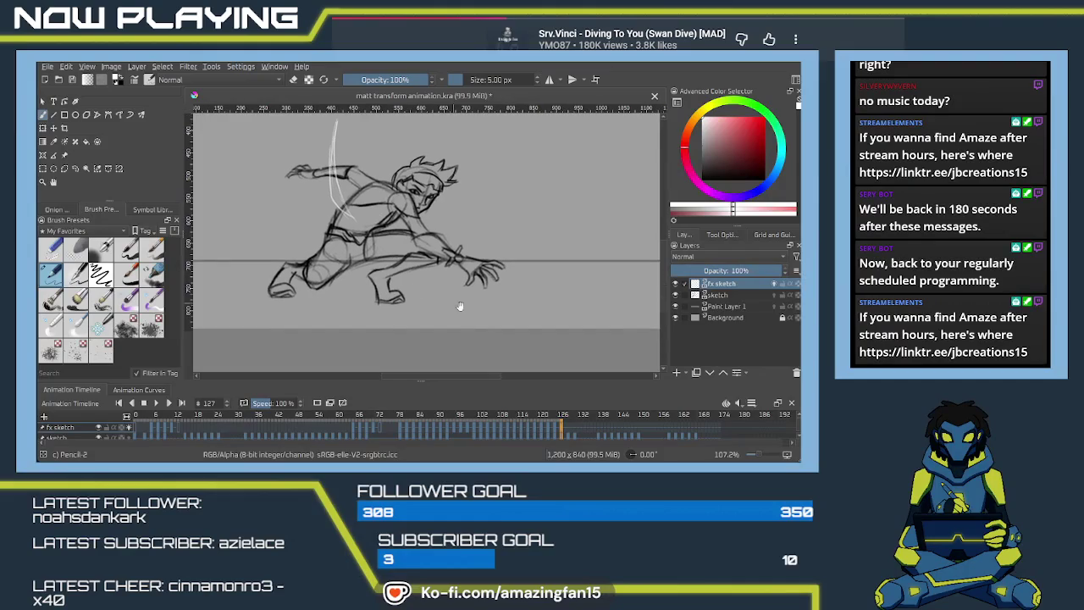
On frame 129, draw a long white swoosh across the character's torso, retrying twice.
click(570, 432)
click(562, 431)
click(568, 432)
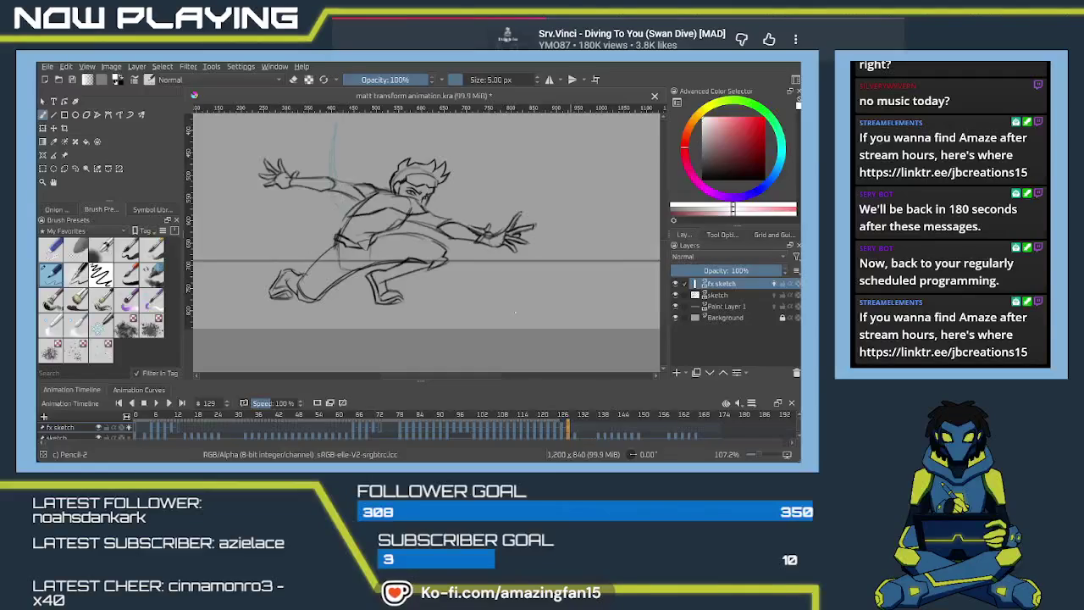
drag(361, 227, 454, 219)
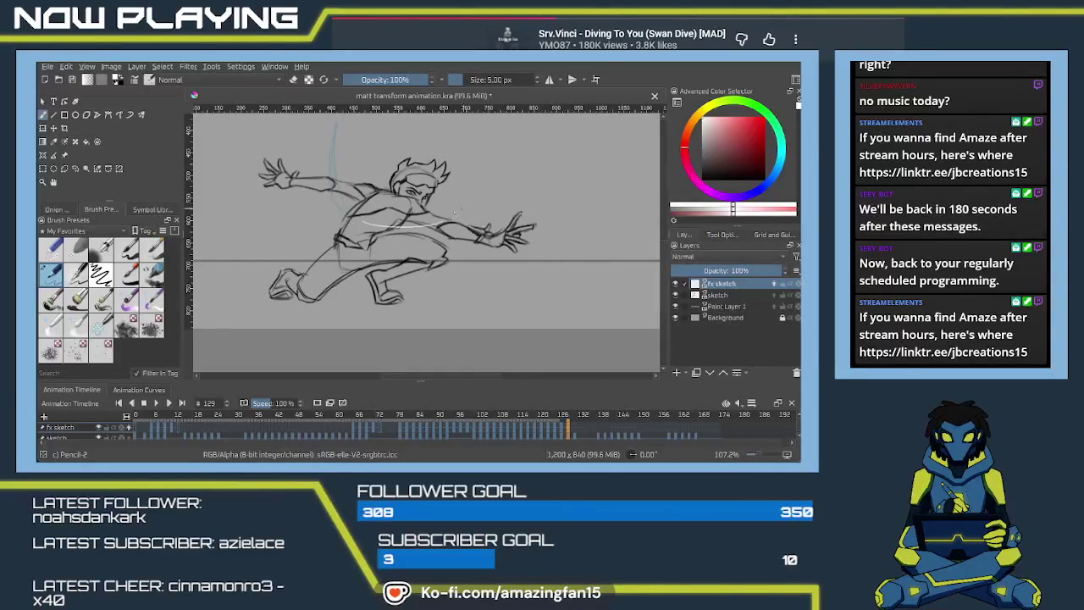
key(ctrl+z)
mouse_move(366, 224)
mouse_down()
mouse_move(454, 205)
mouse_move(427, 223)
mouse_up()
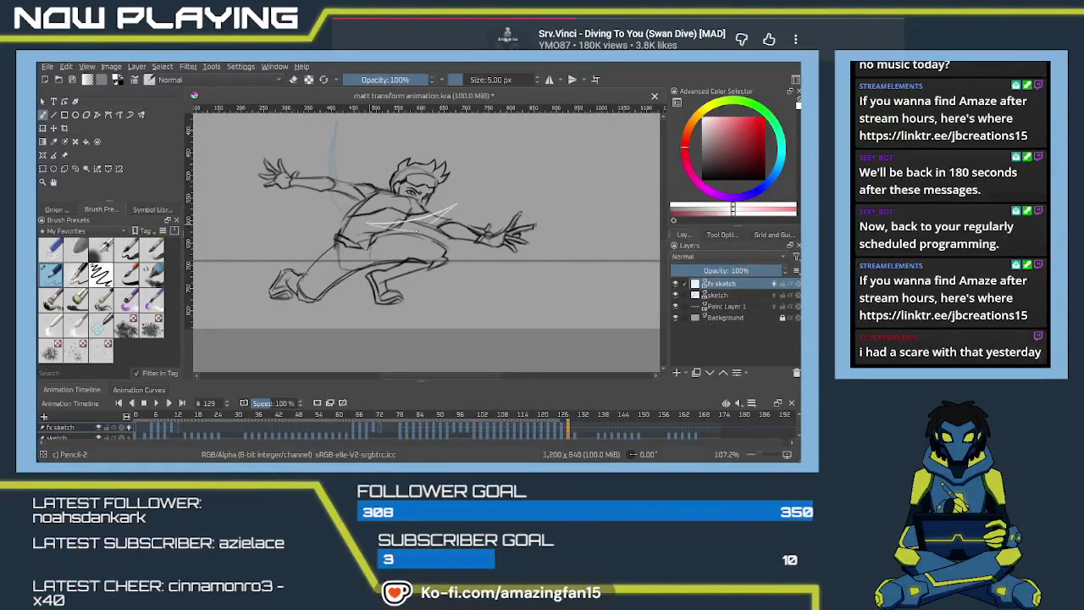
key(ctrl+z)
drag(364, 227, 430, 221)
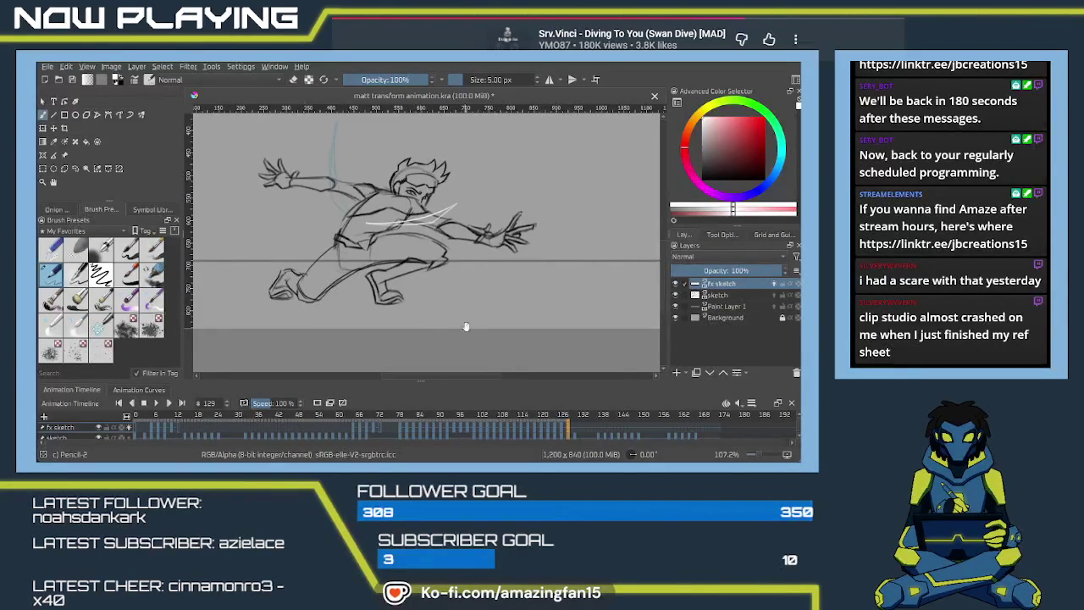
On frame 131, remove the held swooshes and draw white arcs curving around the head.
drag(424, 212, 402, 300)
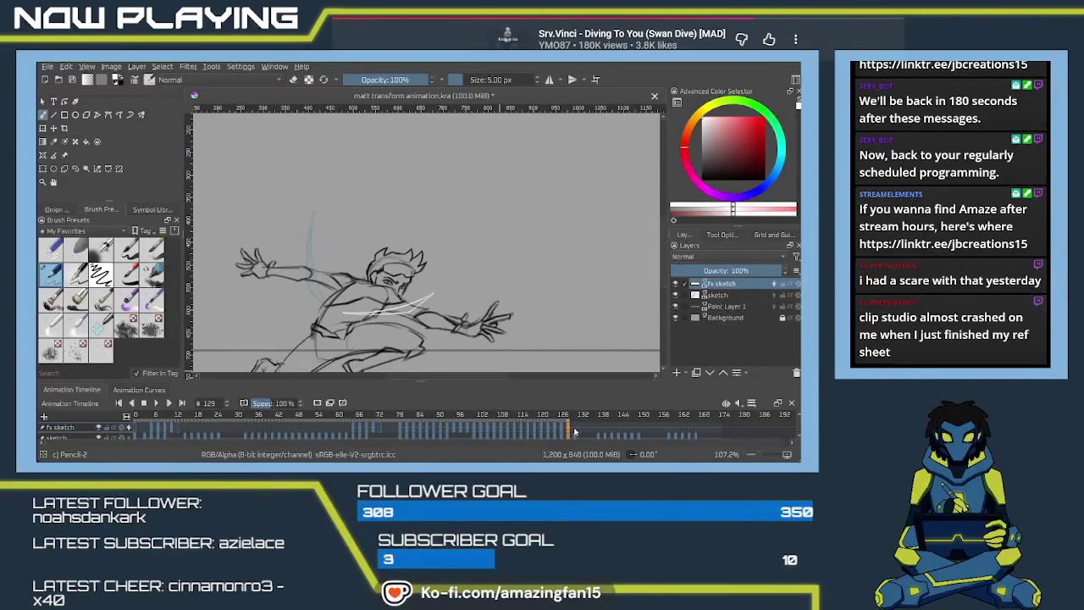
key(Right)
key(Right)
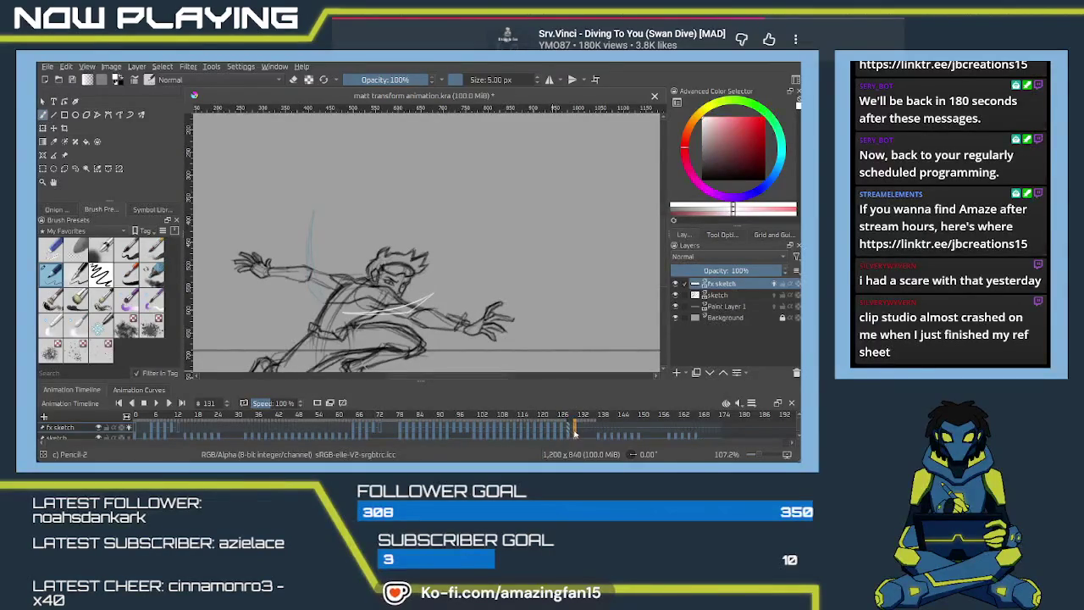
key(ctrl+z)
drag(456, 281, 466, 230)
drag(458, 273, 428, 226)
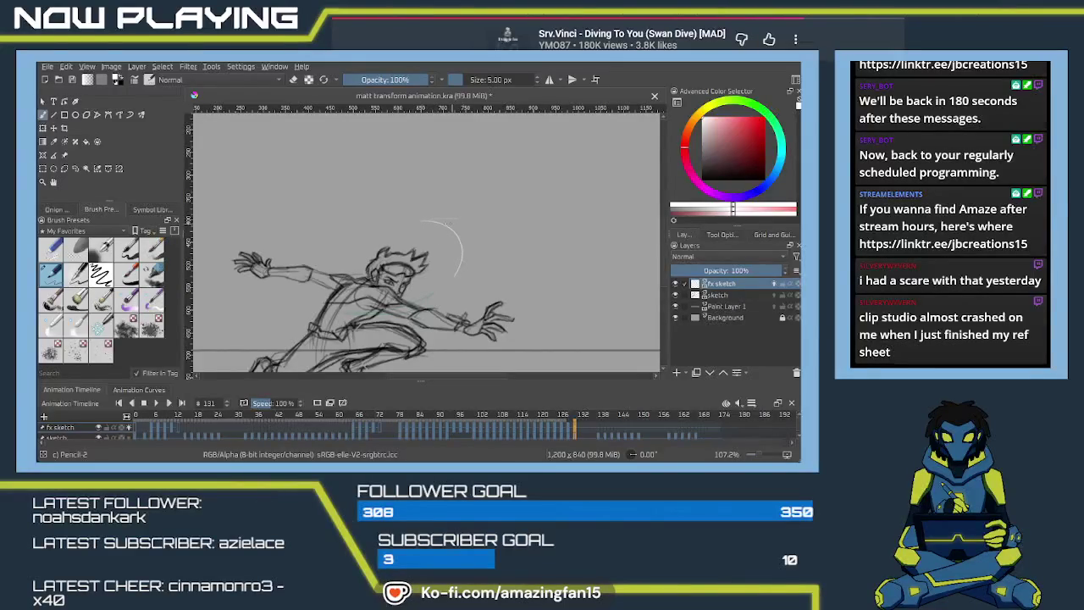
drag(455, 220, 462, 269)
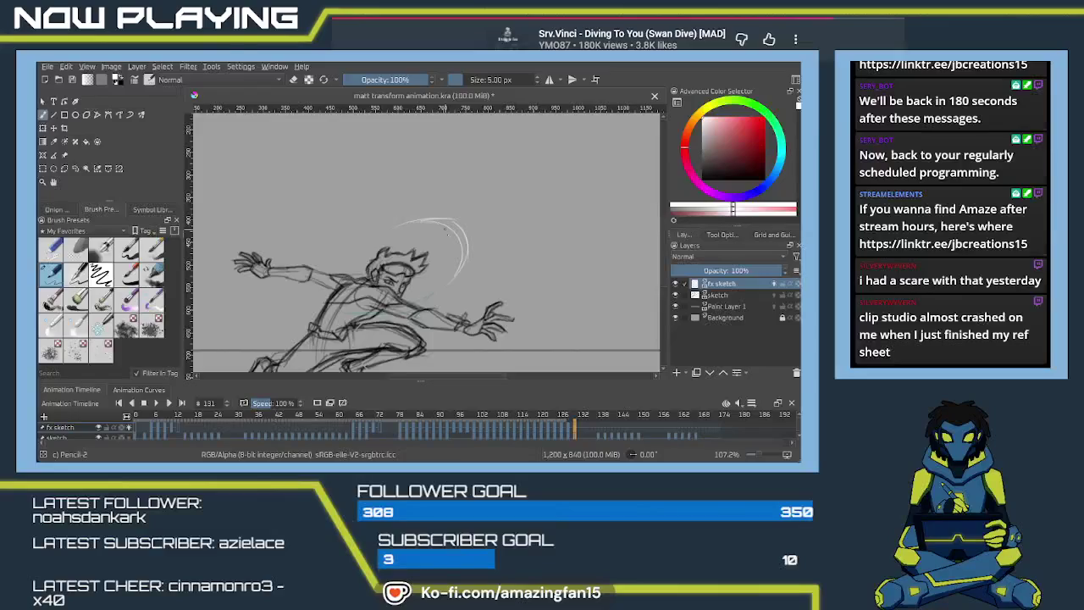
click(581, 427)
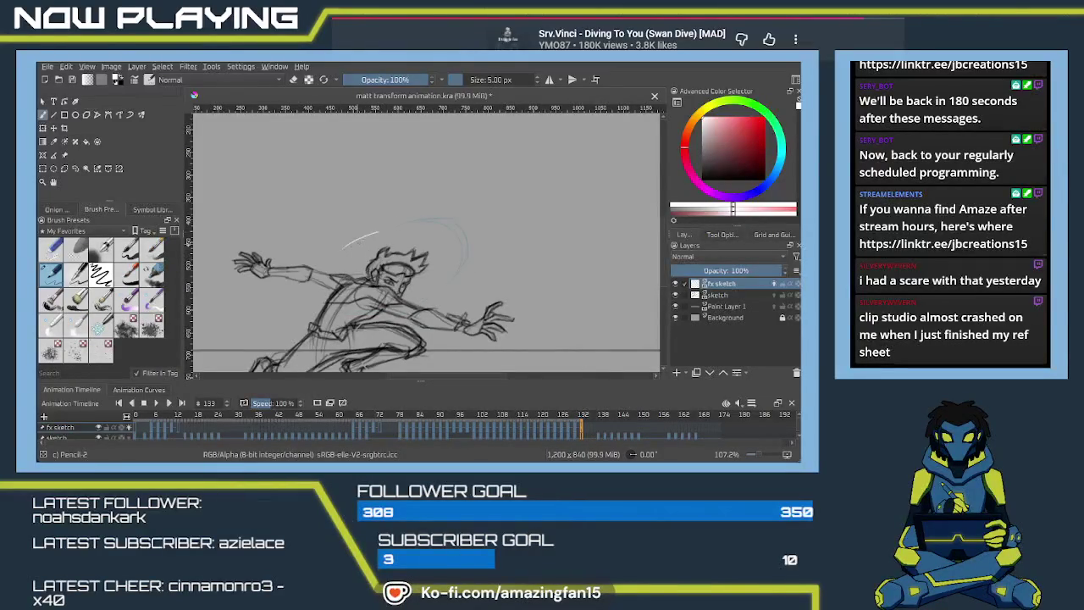
Draw two parallel white swoosh strokes on frame 133 sweeping down toward the extended left arm.
drag(383, 229, 319, 282)
mouse_move(353, 237)
mouse_down()
mouse_move(327, 259)
mouse_move(349, 240)
mouse_up()
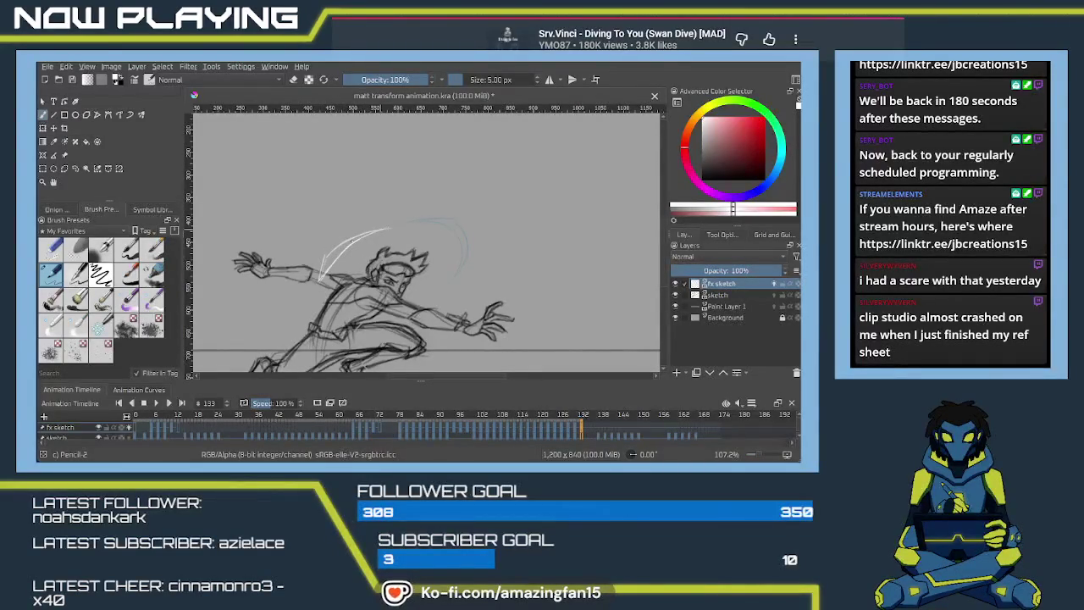
drag(449, 371, 470, 308)
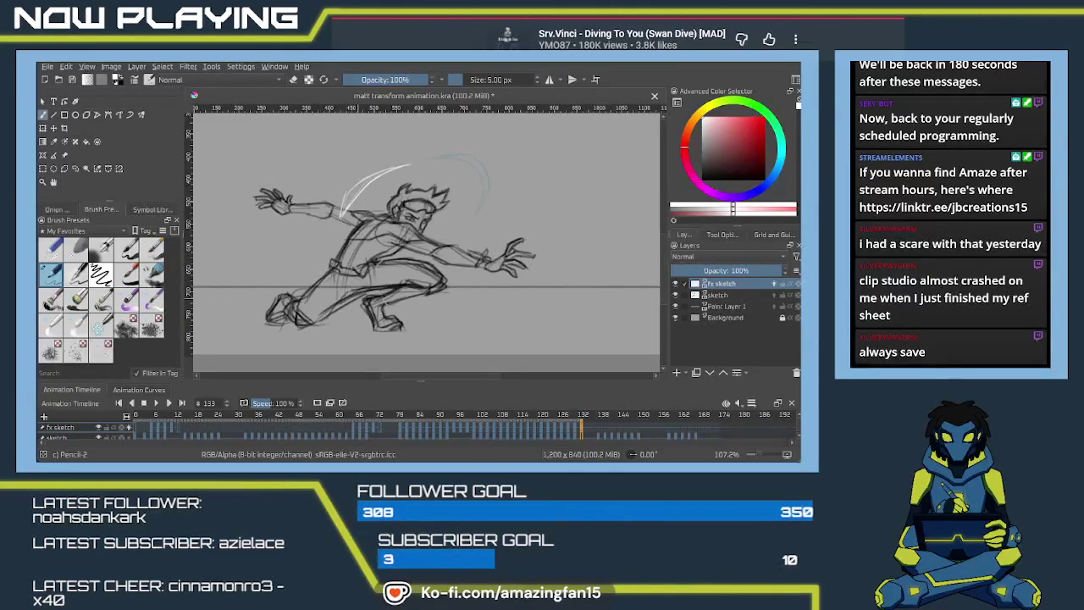
click(595, 436)
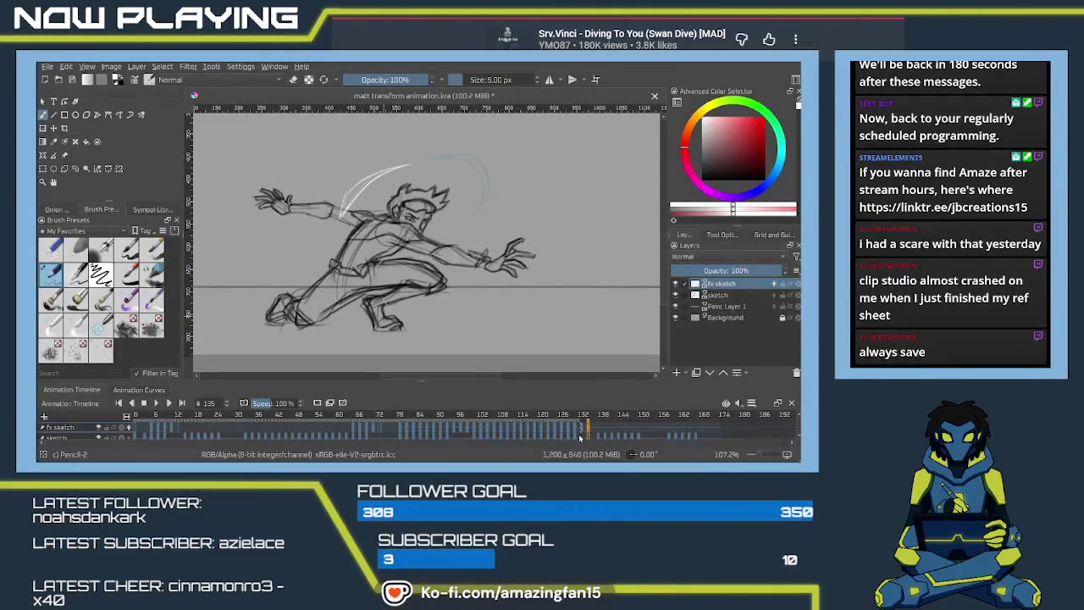
Flip between frames 134 and 133, then save the animation file.
click(583, 430)
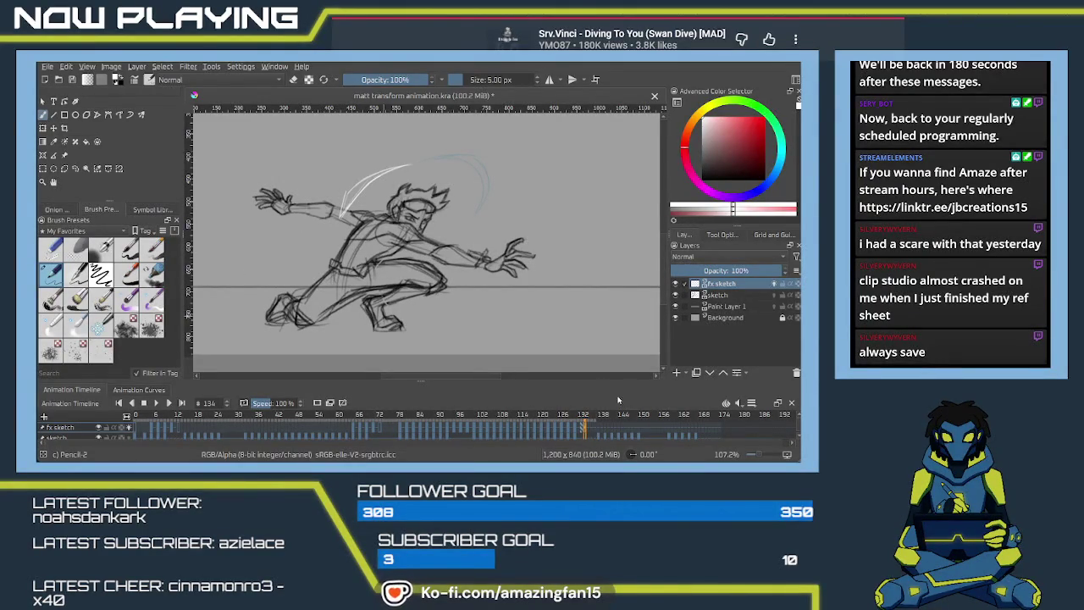
click(583, 436)
key(ctrl+s)
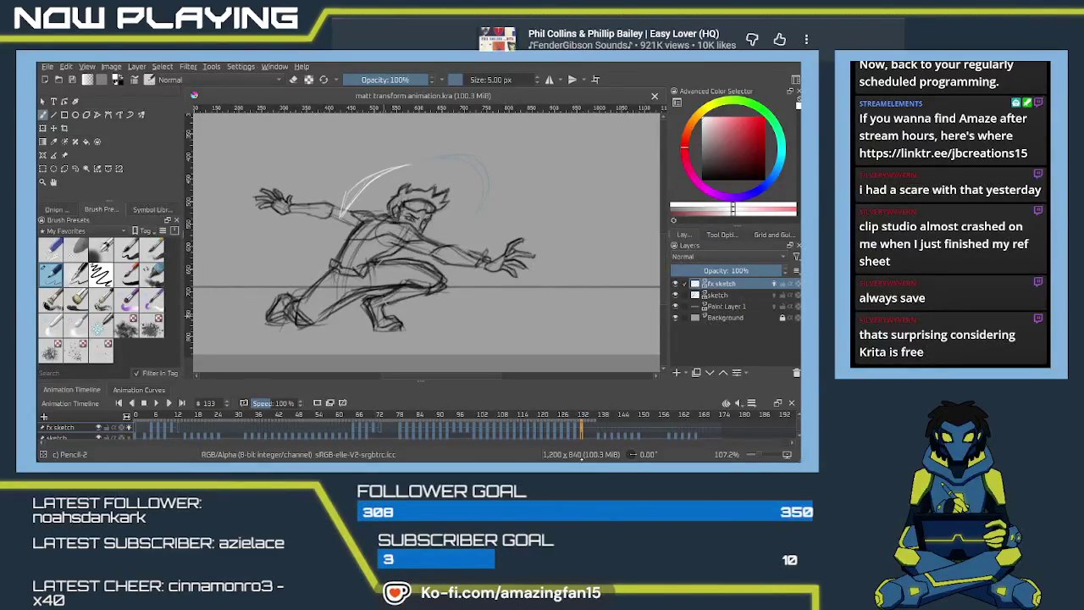
Compare the effect strokes on neighbouring frames, ending on frame 135.
click(577, 433)
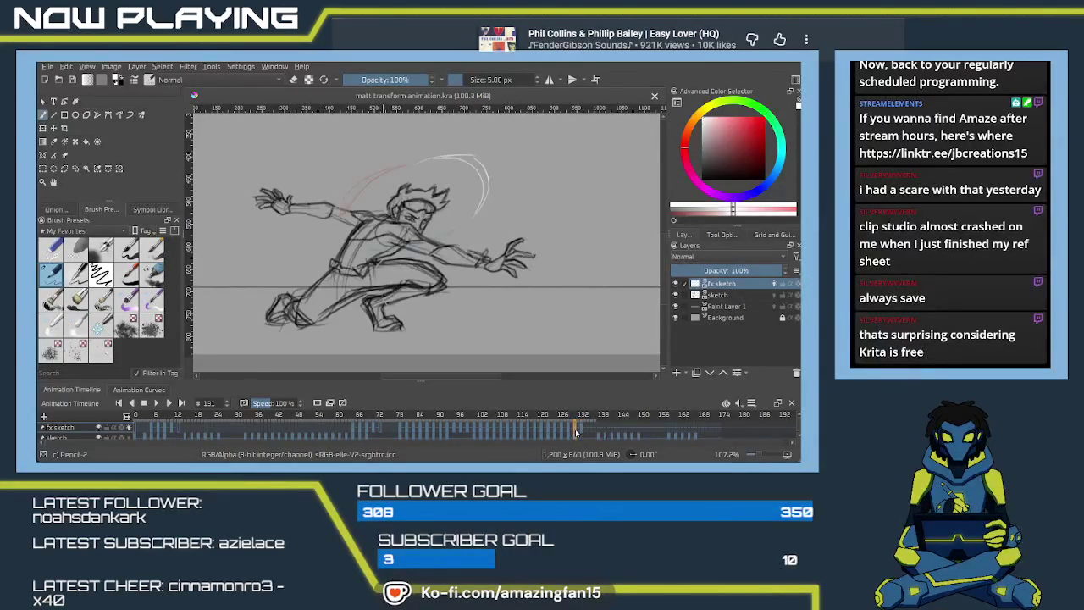
click(581, 433)
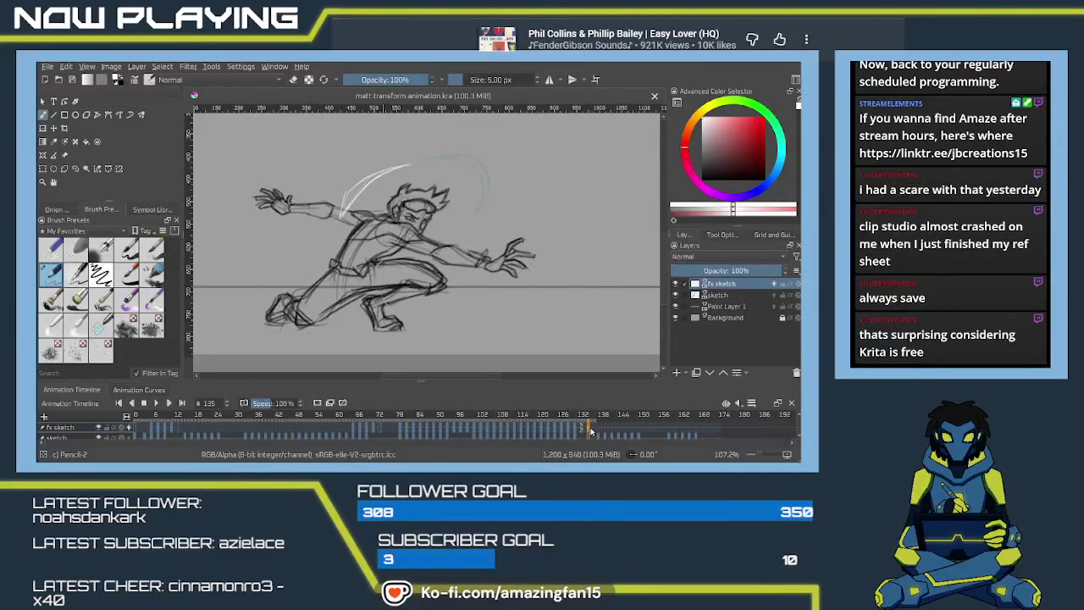
click(587, 433)
Delete frame 135's old head arc and pencil a new white arc from shoulder past hip.
key(Delete)
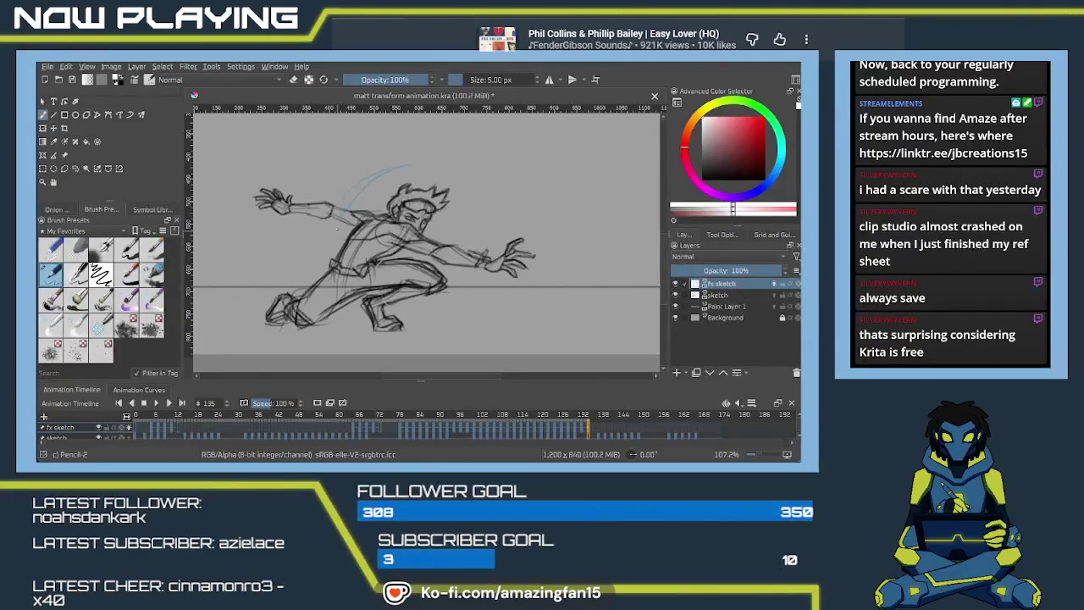
drag(339, 233, 391, 294)
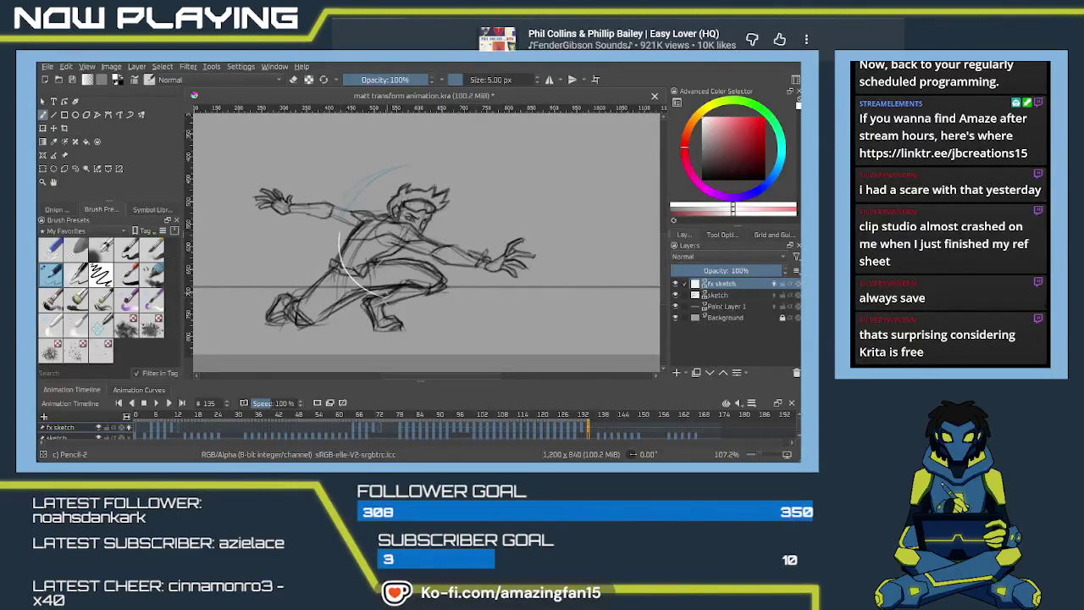
key(ctrl+z)
drag(339, 230, 386, 295)
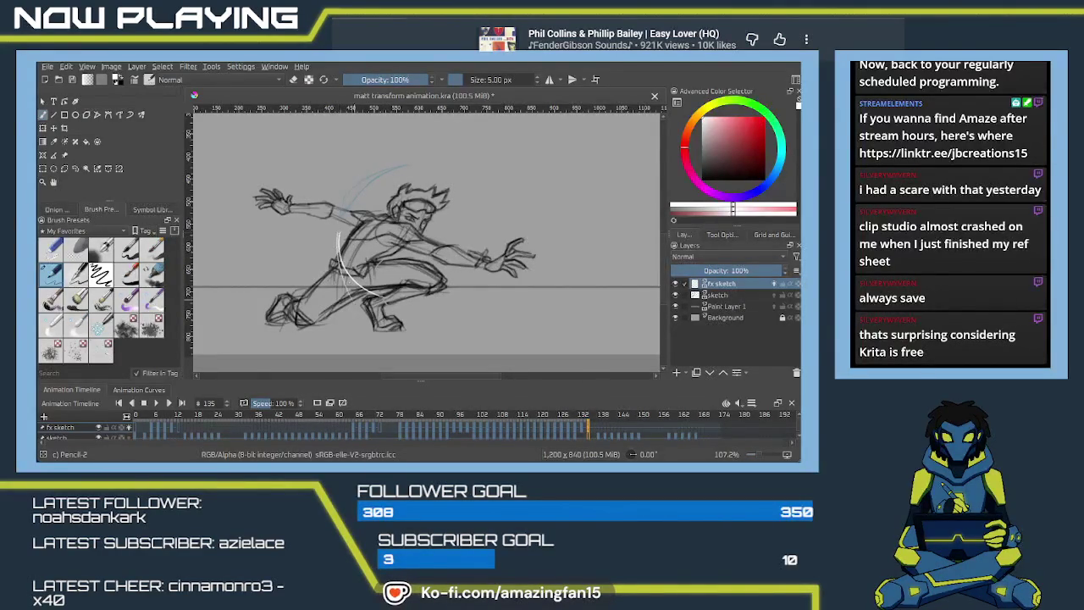
drag(339, 232, 380, 296)
key(ctrl+z)
drag(339, 232, 374, 292)
drag(339, 233, 390, 301)
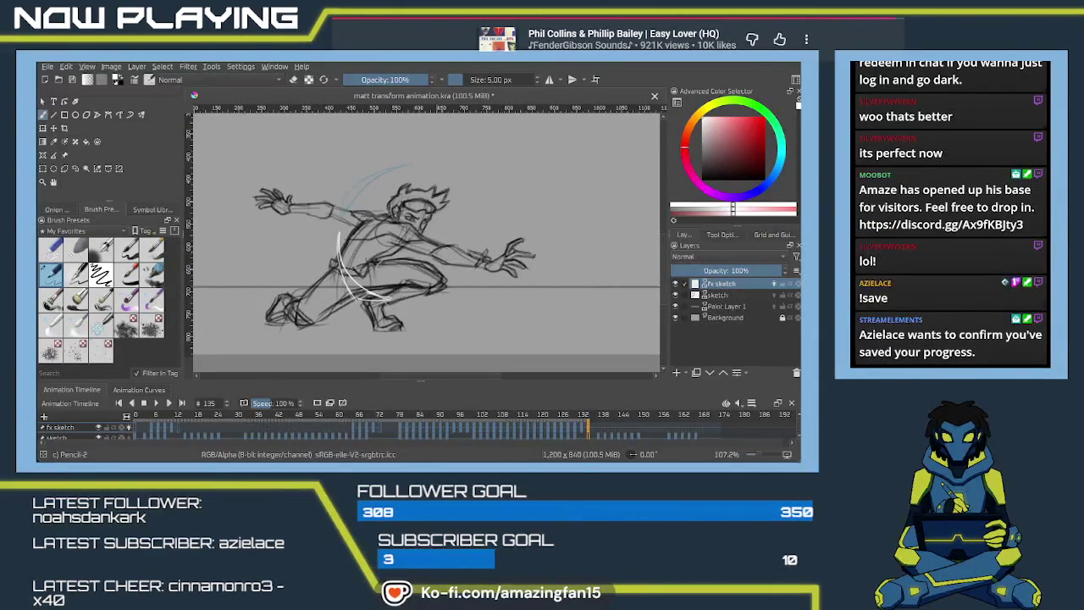
Save the .kra animation with Ctrl+S, then step back to frame 134.
key(ctrl+s)
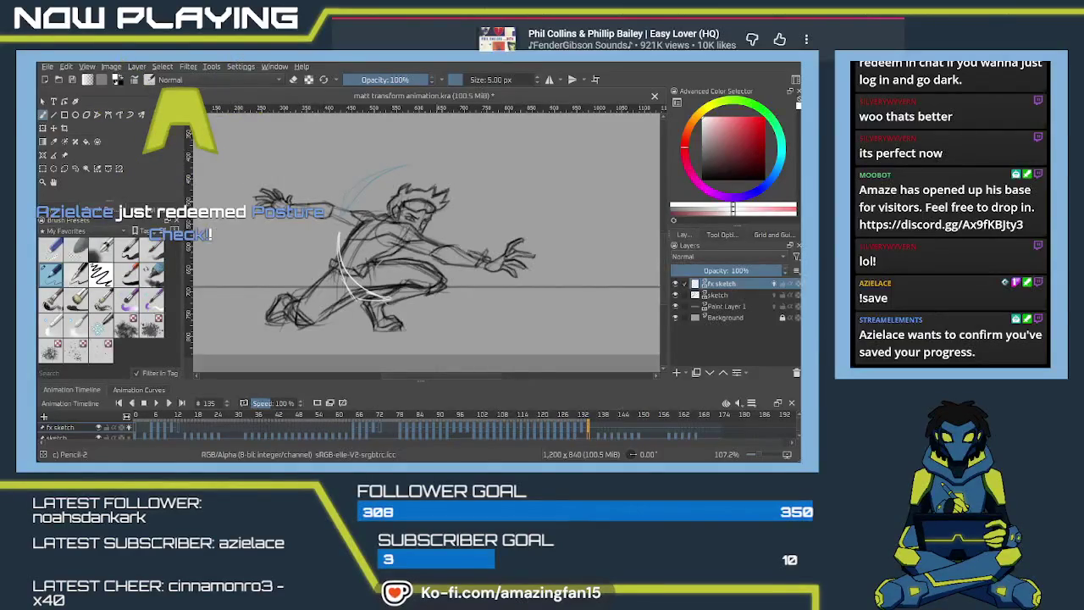
key(ctrl+s)
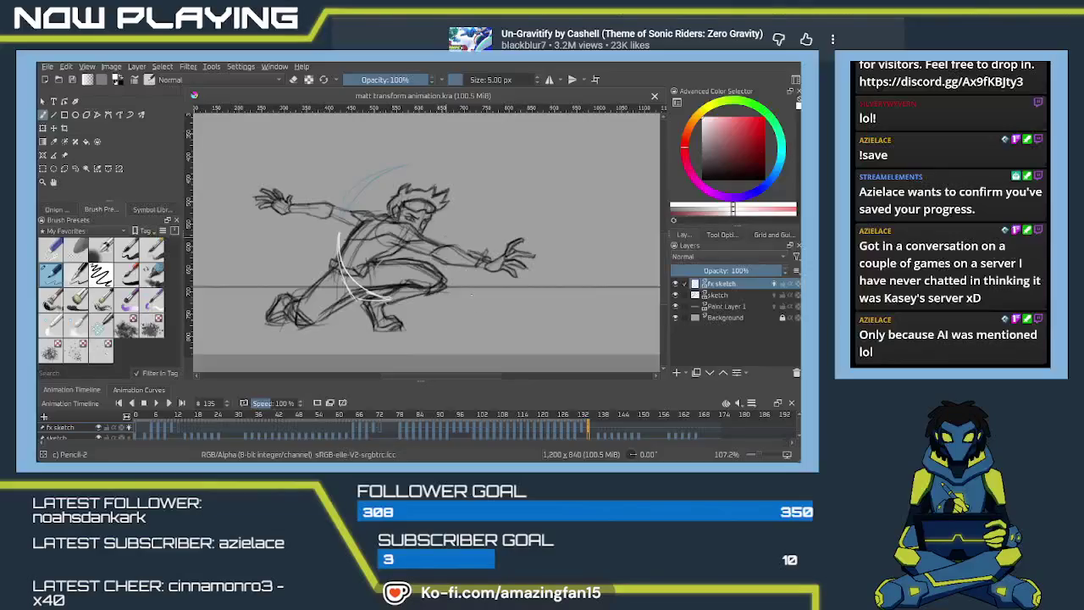
click(583, 430)
Browse frames 135–138 and the standing pose at 166–167, returning to crouched frame 137.
click(592, 431)
click(595, 431)
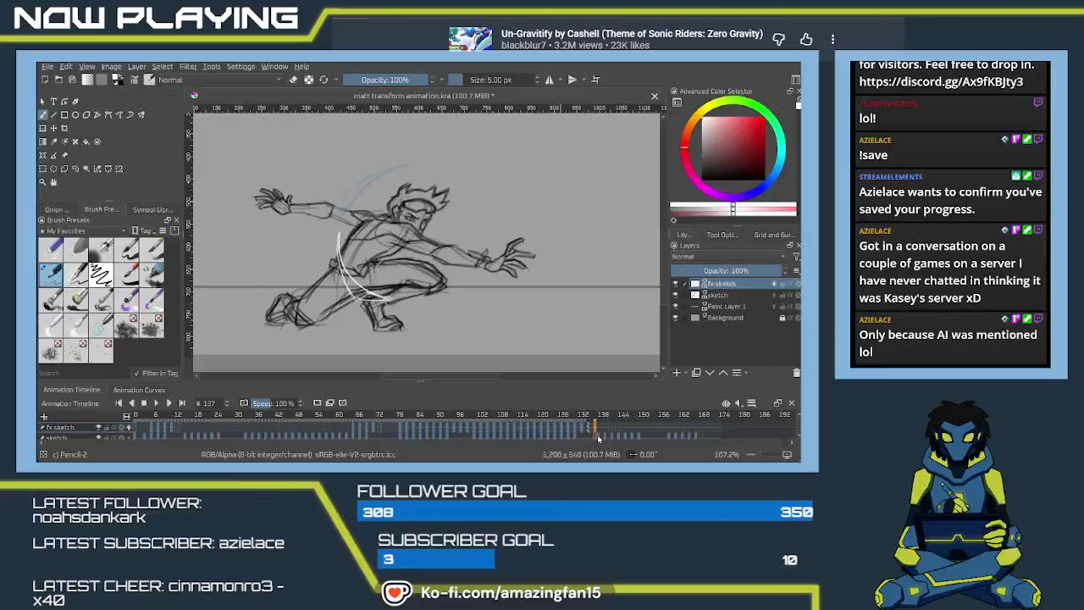
click(599, 432)
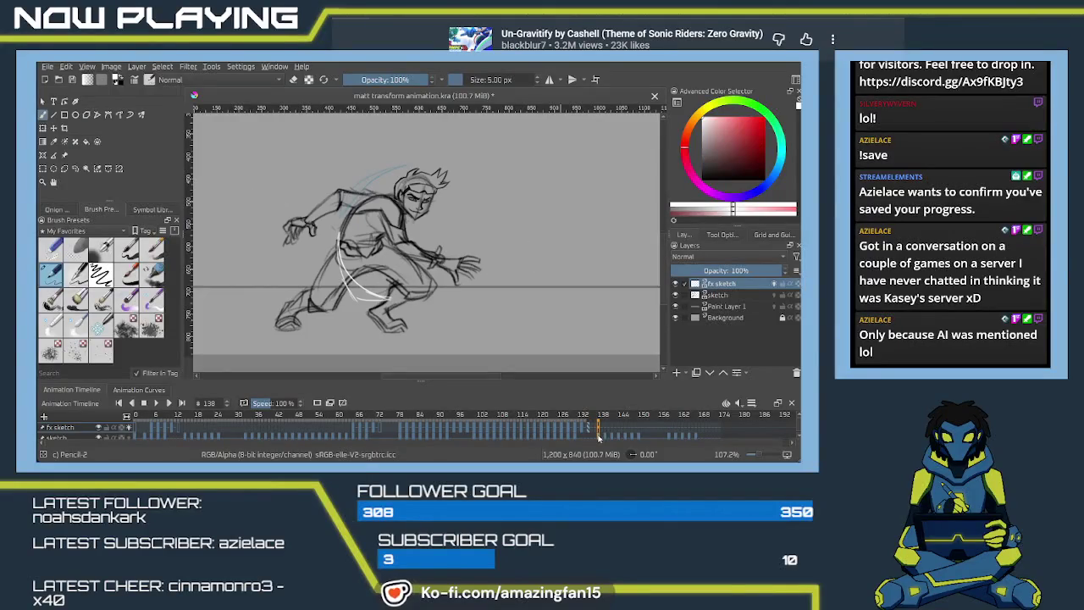
shift+click(694, 433)
key(Right)
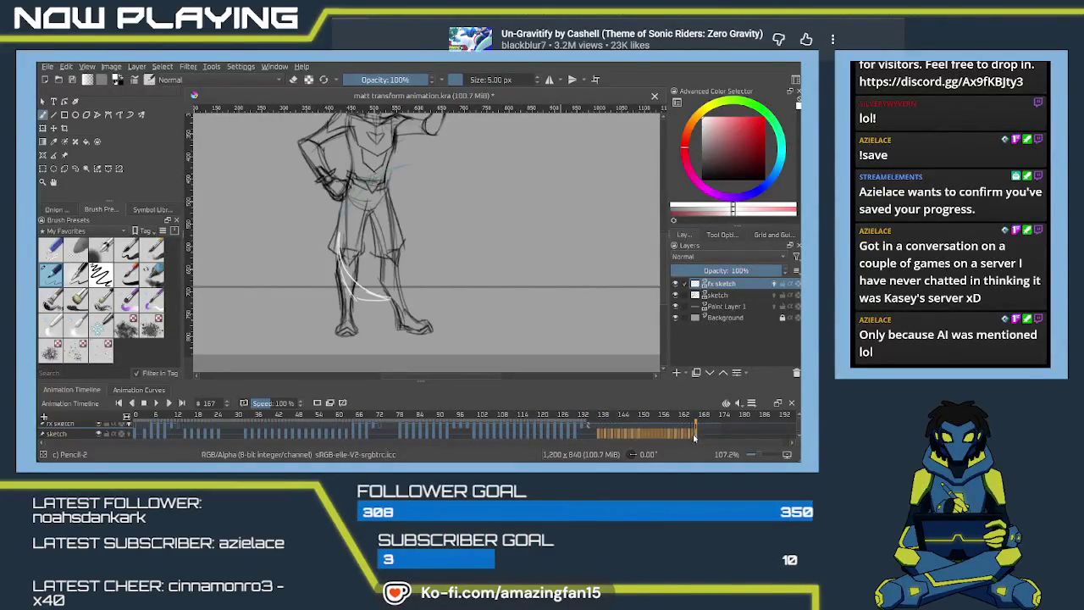
click(598, 437)
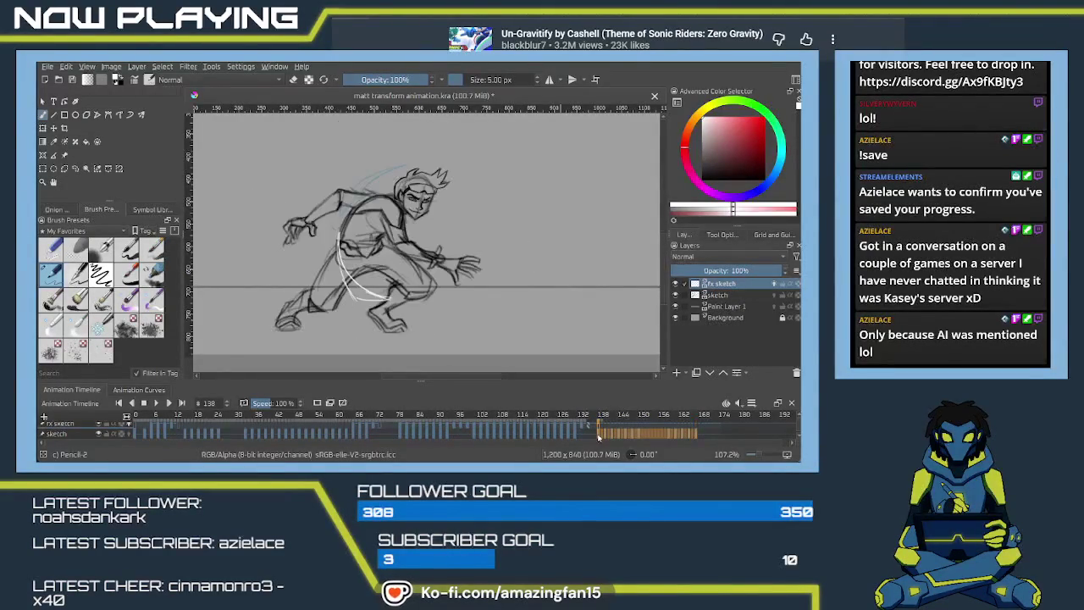
Try a frame-range selection on Paint Layer 1, then switch to the sketch layer.
scroll(595, 434, down, 1)
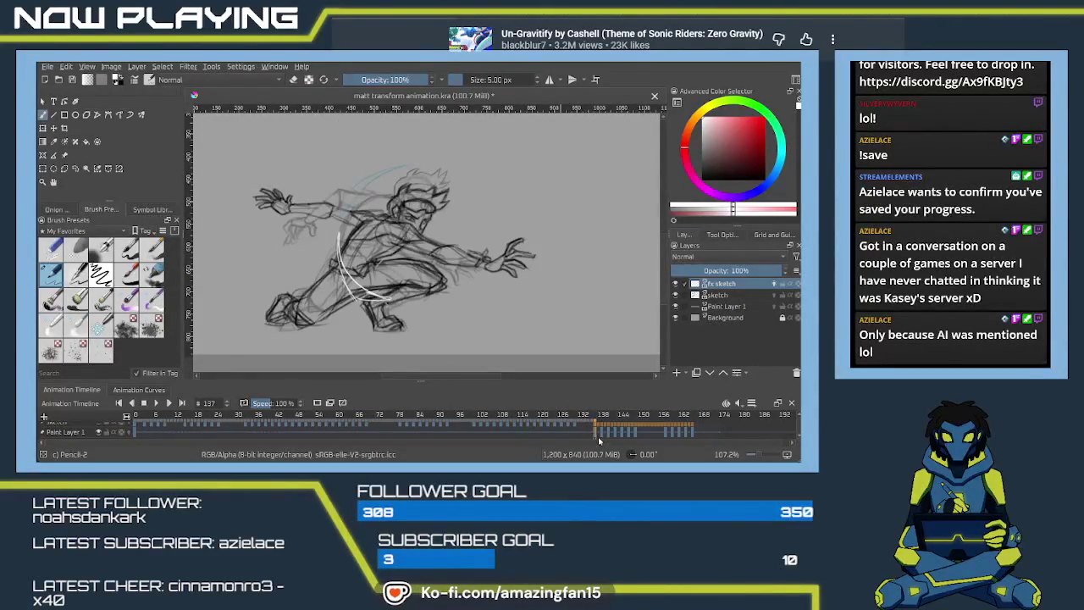
click(598, 438)
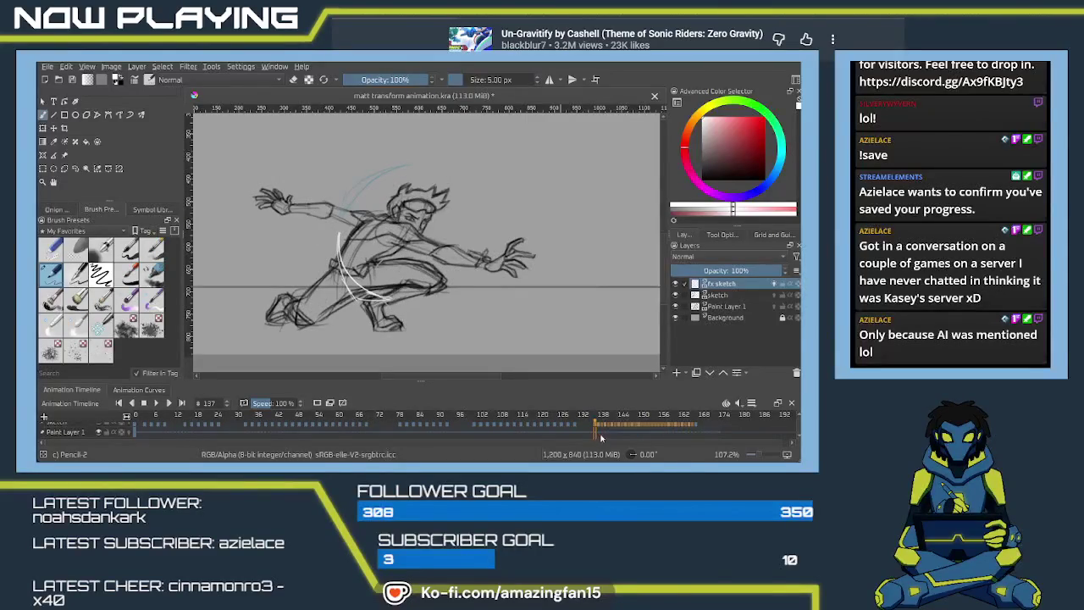
scroll(796, 416, up, 2)
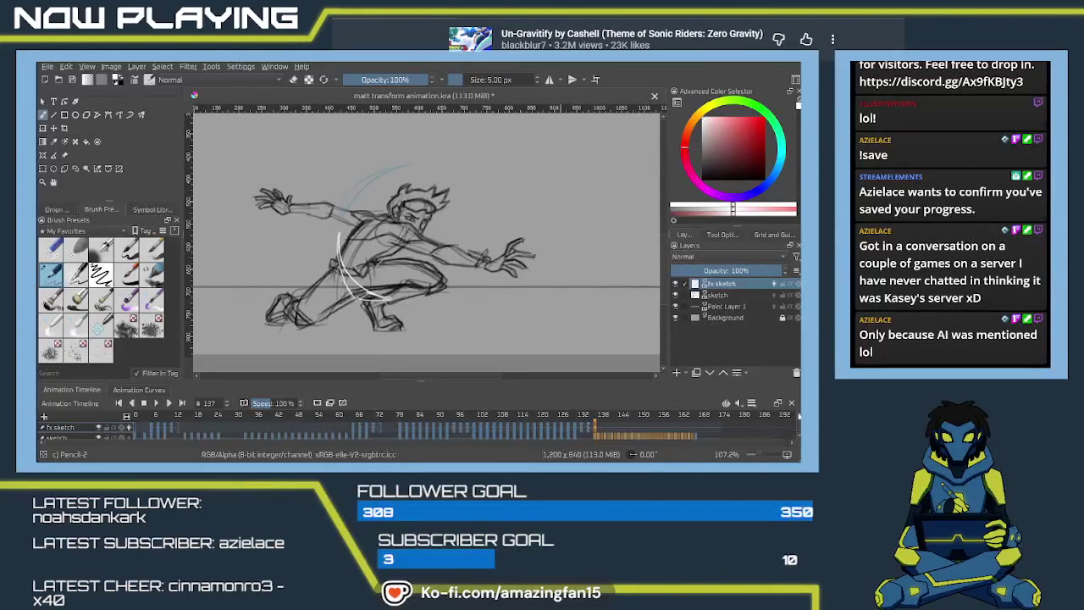
scroll(796, 436, down, 1)
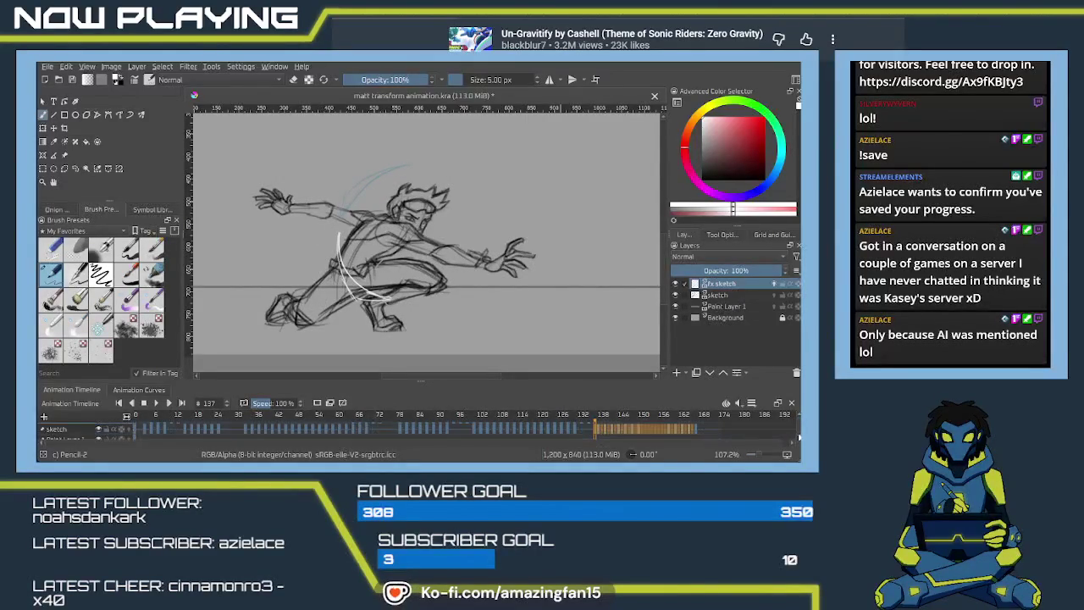
click(591, 430)
click(598, 432)
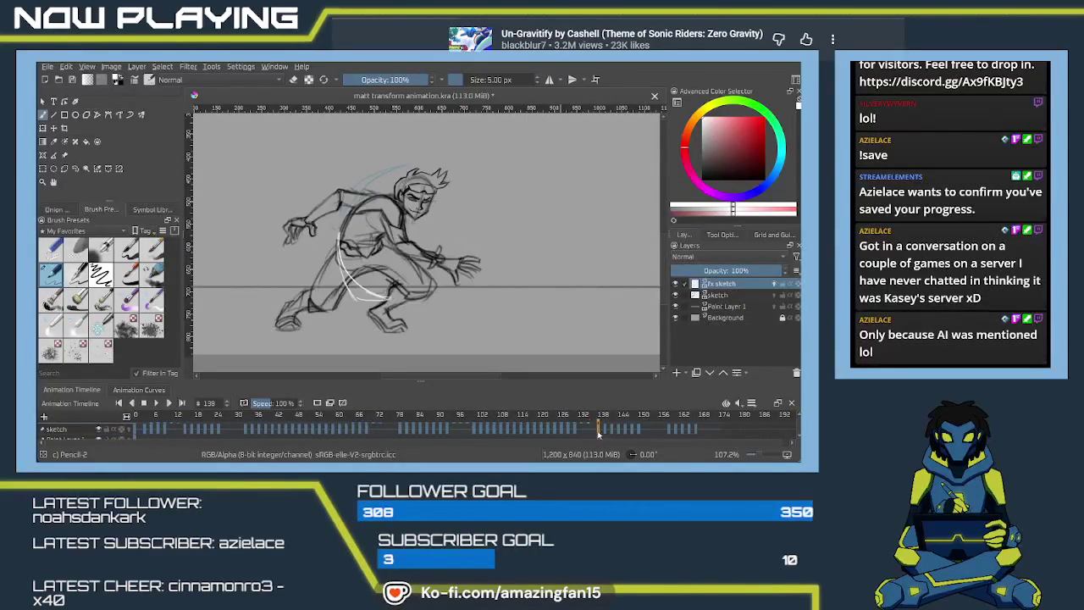
scroll(792, 420, up, 1)
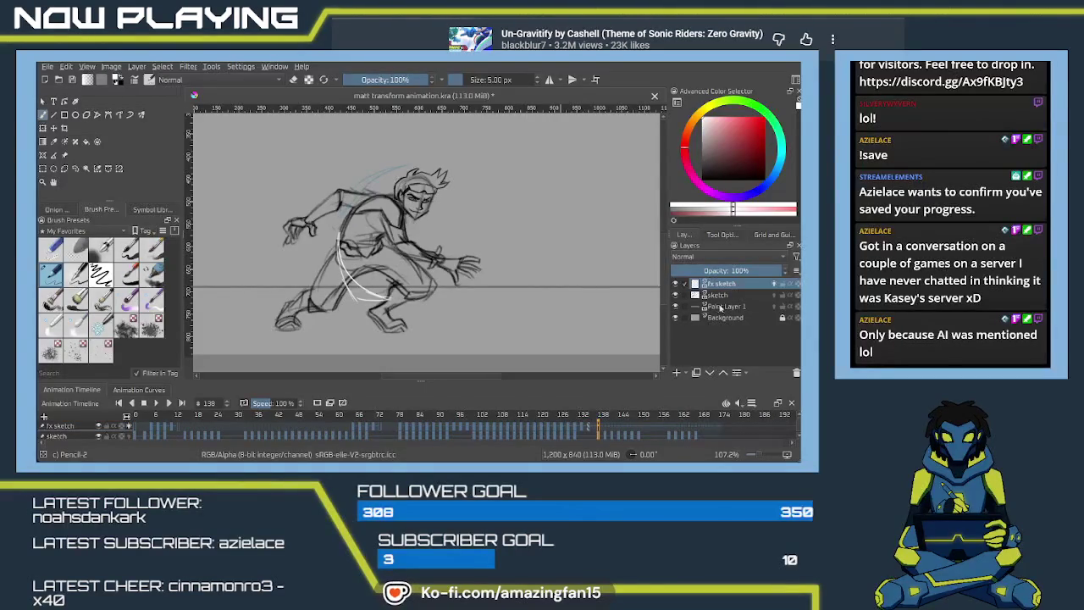
key(Page_Down)
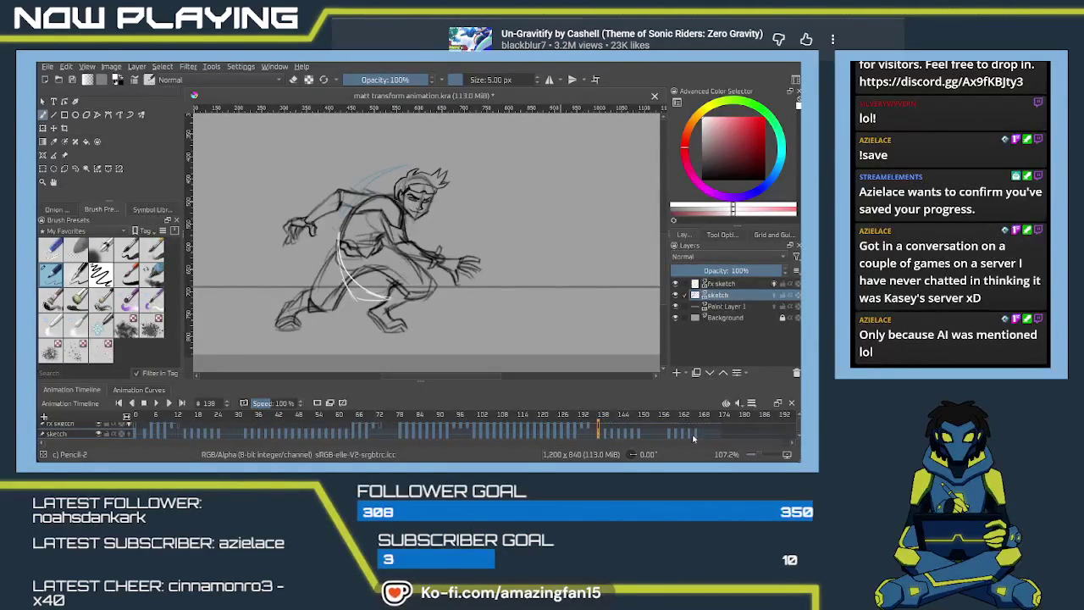
Select frames 136–167 on the sketch layer and loop-play the landing.
drag(702, 433, 596, 436)
key(space)
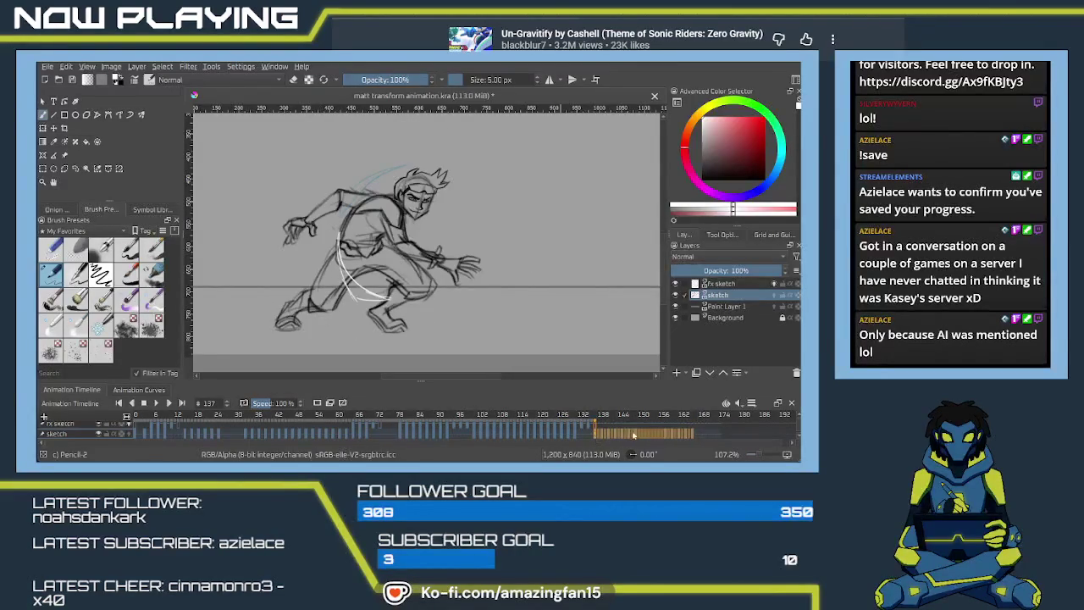
click(587, 430)
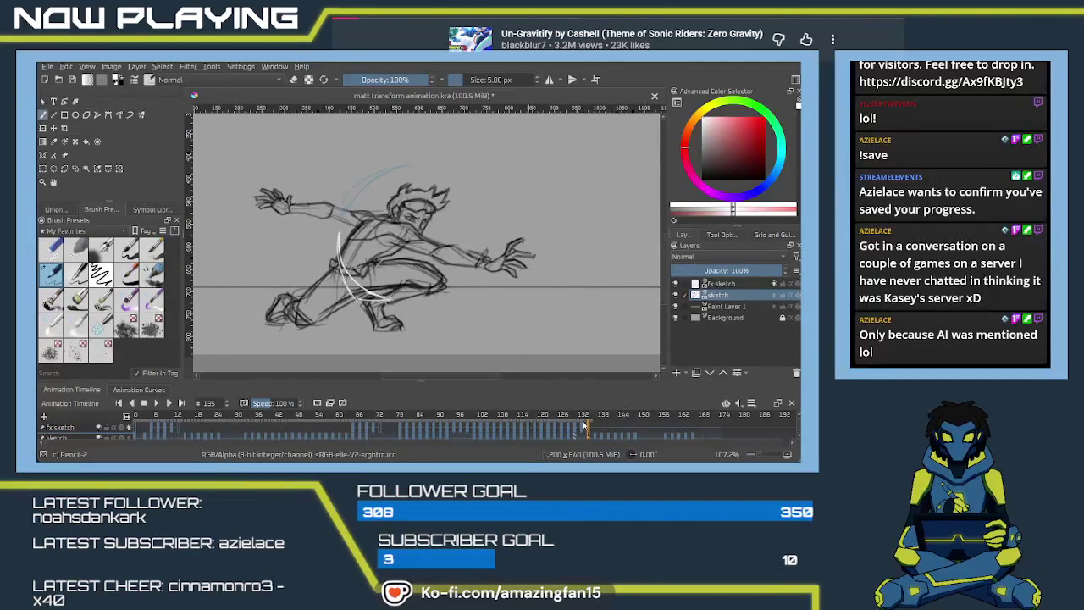
Scrub frames 133–136, reselect the fx sketch layer, and settle on frame 137.
click(582, 430)
click(589, 430)
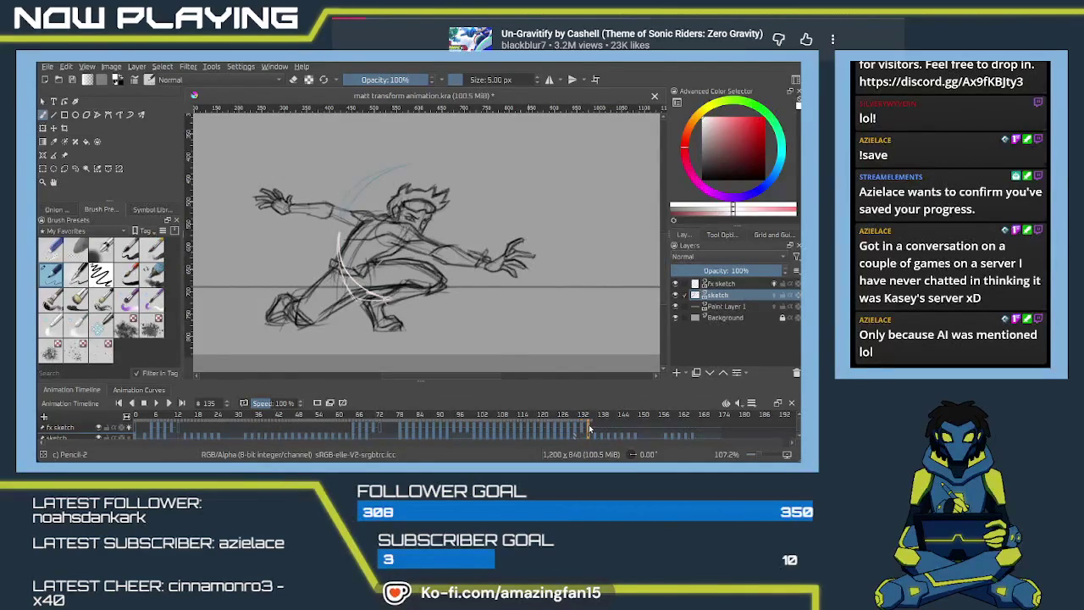
drag(586, 432, 592, 429)
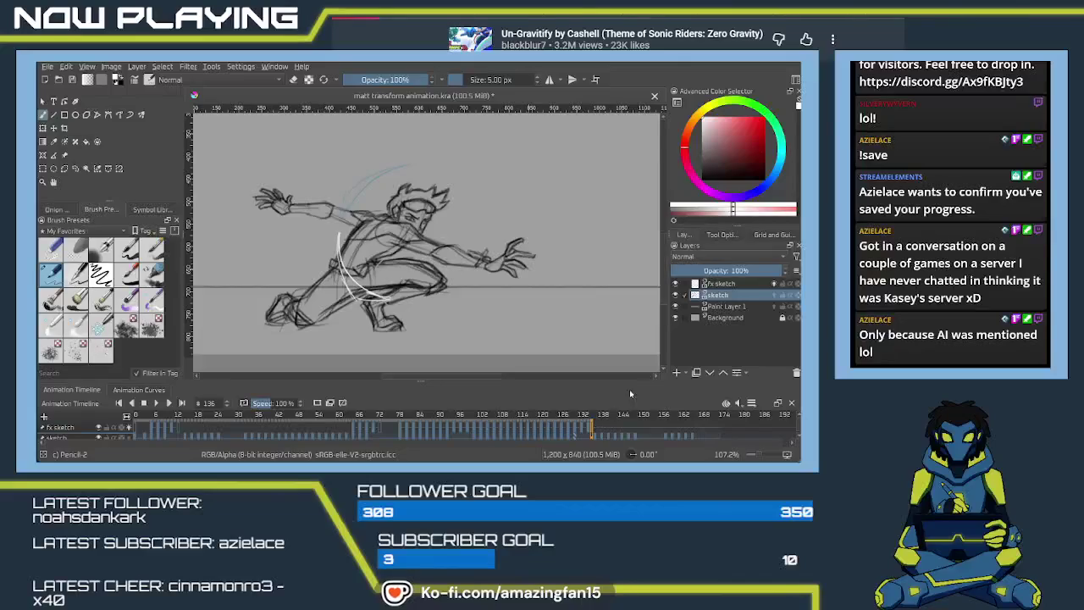
click(720, 283)
click(598, 430)
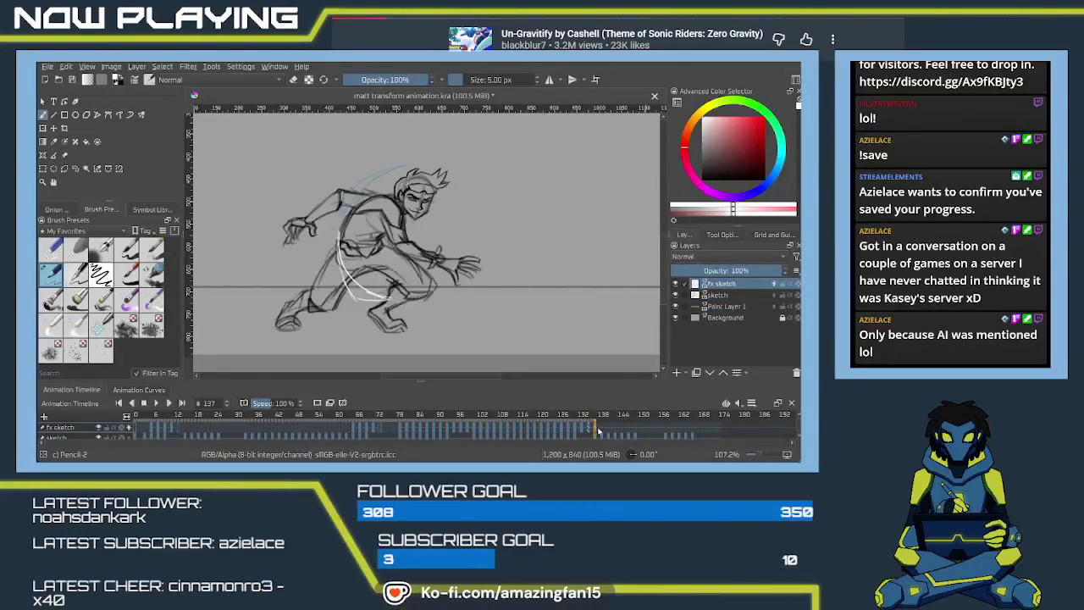
click(593, 431)
click(595, 432)
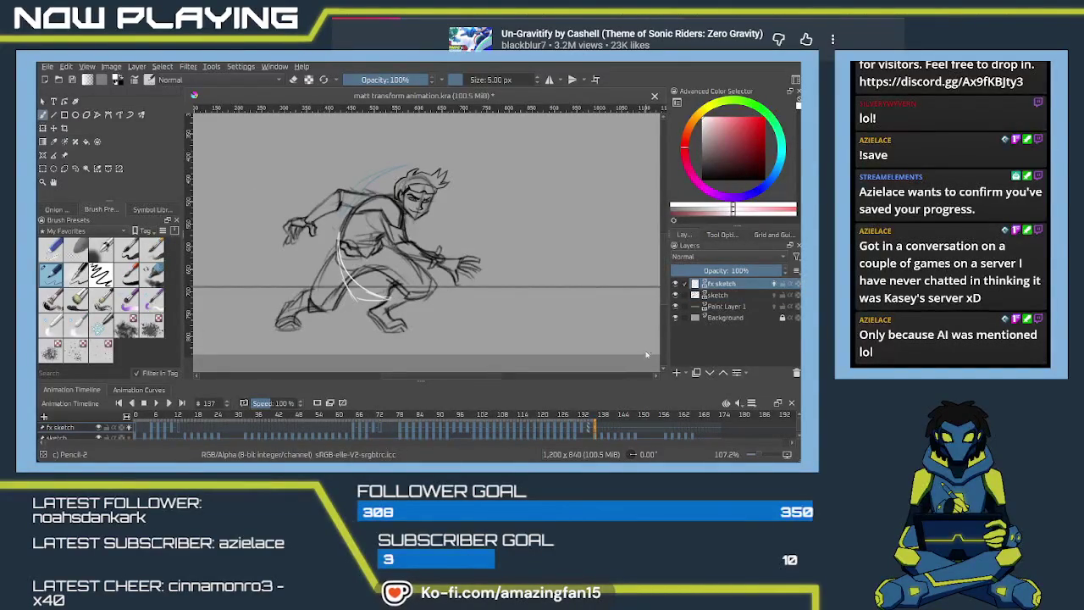
Redraw the white arc beside the character's hand through several retries, ending with two curved strokes.
key(ctrl+z)
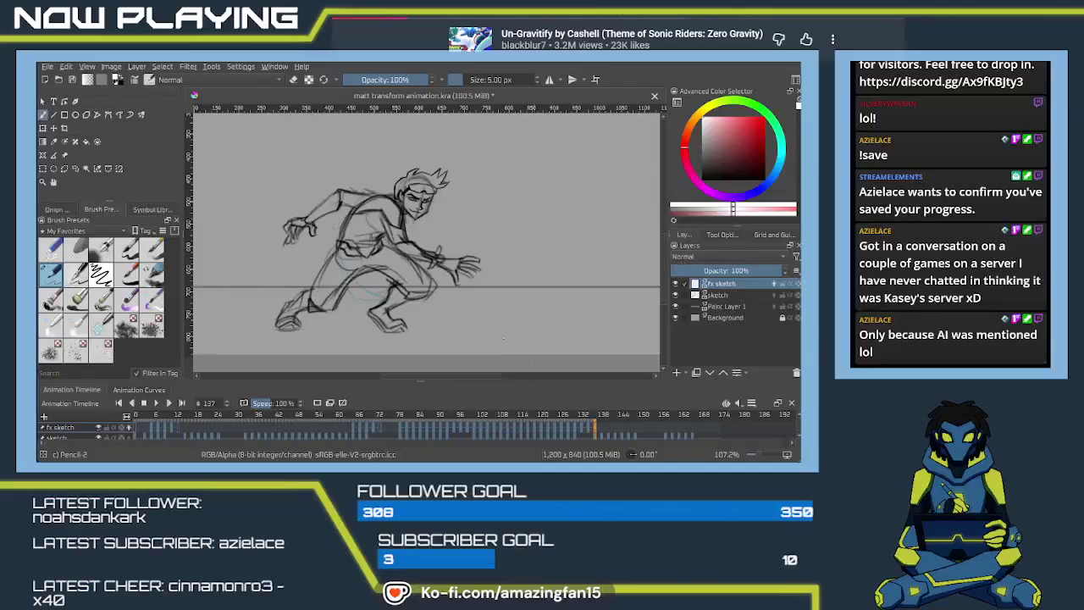
drag(441, 287, 472, 222)
key(ctrl+z)
mouse_move(428, 291)
mouse_down()
mouse_move(452, 216)
mouse_move(432, 291)
mouse_up()
key(ctrl+z)
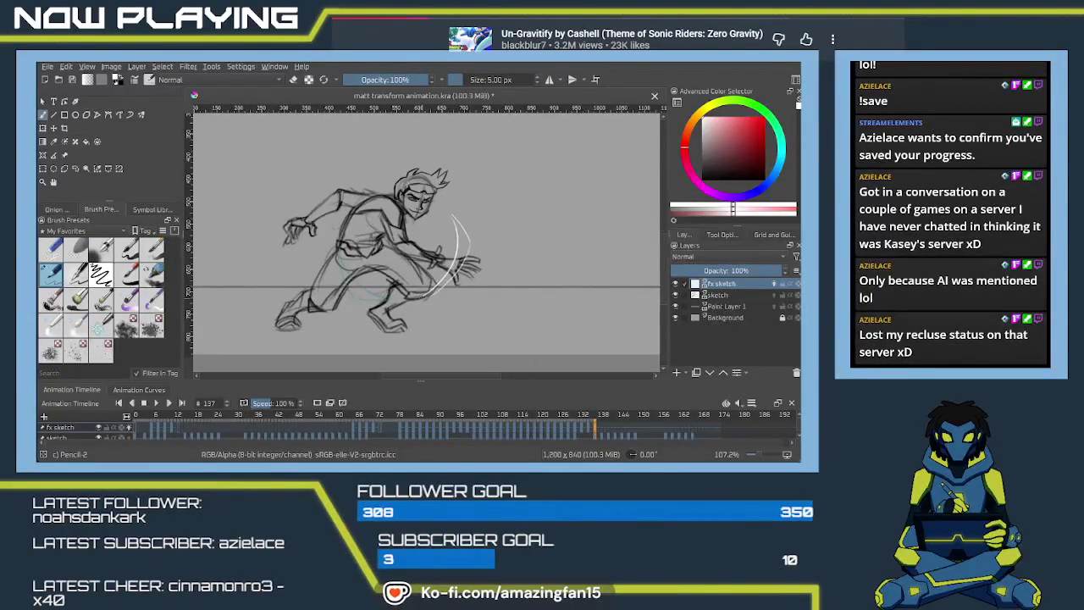
drag(468, 246, 412, 300)
key(ctrl+z)
drag(467, 244, 422, 297)
Move to frame 139, remove the white arc by the legs, and pan the view.
drag(600, 429, 605, 437)
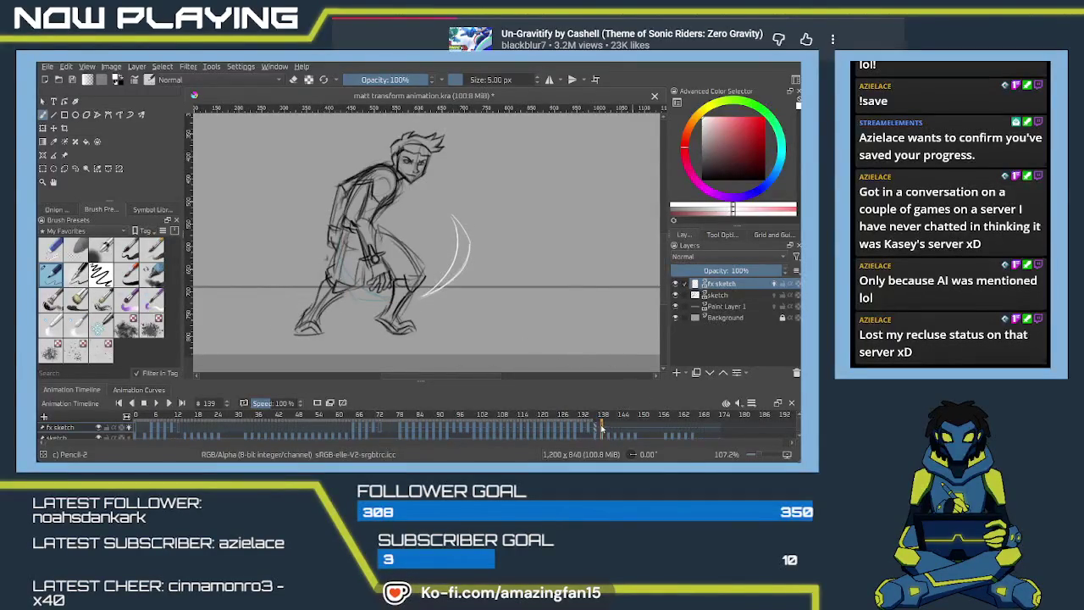
key(ctrl+z)
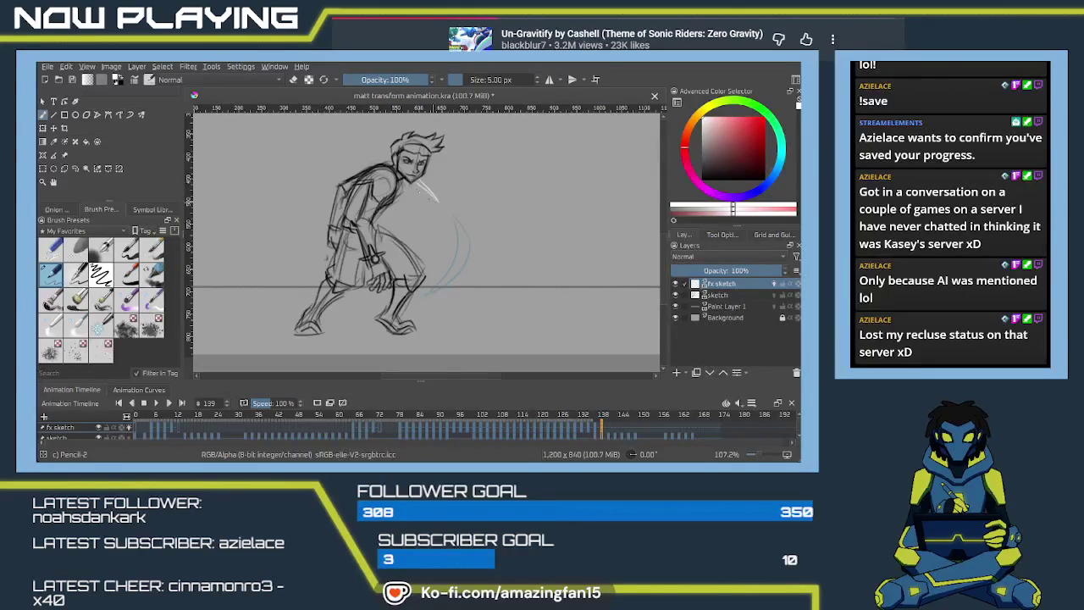
drag(384, 168, 436, 227)
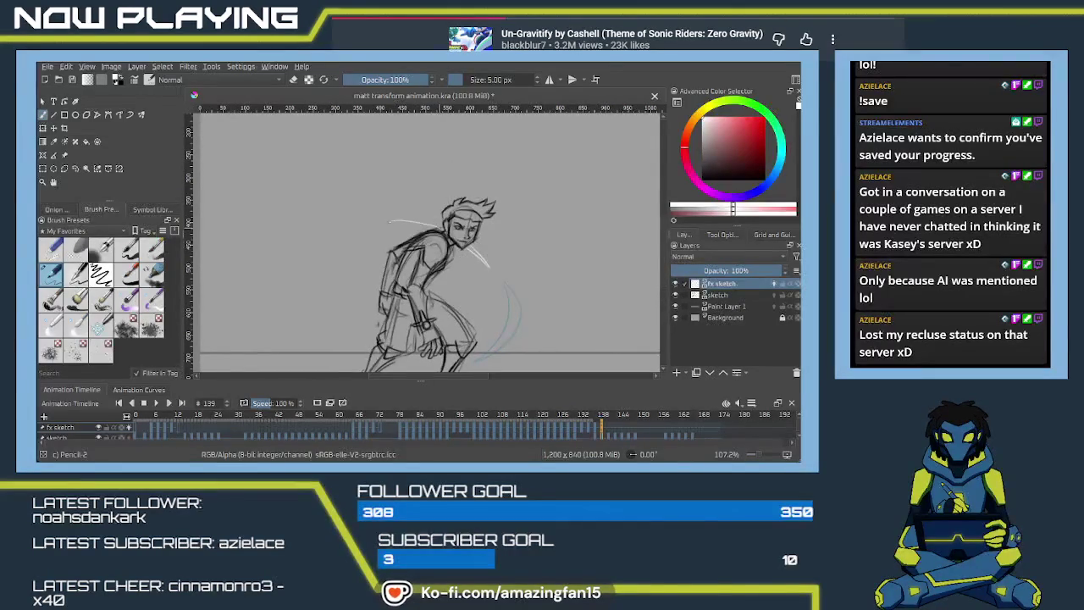
Draw a smooth white arc above the figure's head on frame 139, then advance to frame 141.
drag(443, 218, 387, 222)
key(ctrl+z)
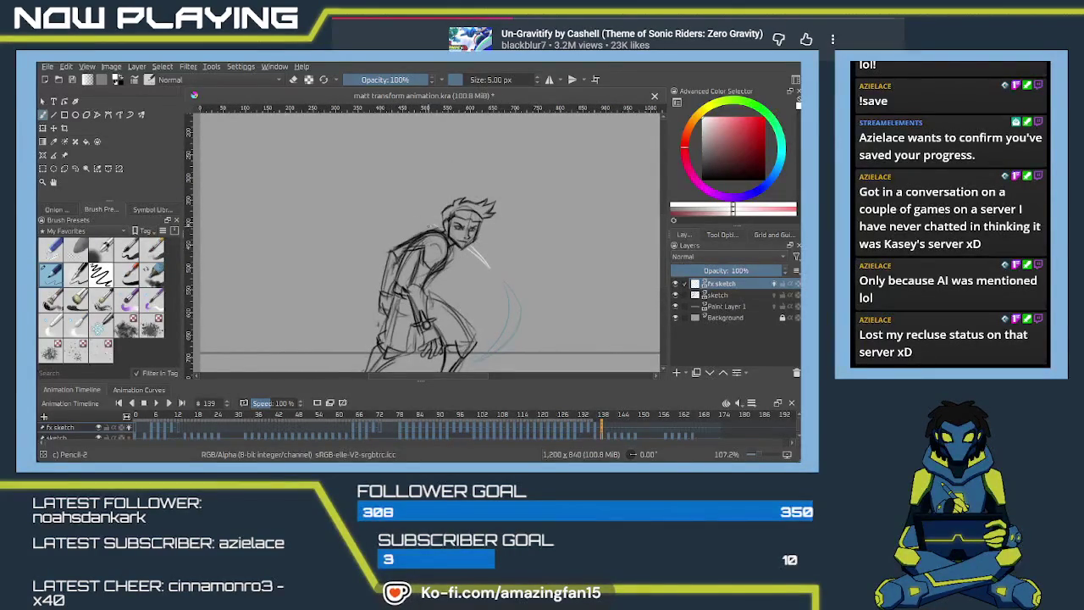
key(ctrl+shift+z)
key(ctrl+z)
drag(440, 222, 370, 229)
drag(437, 219, 393, 213)
key(Right)
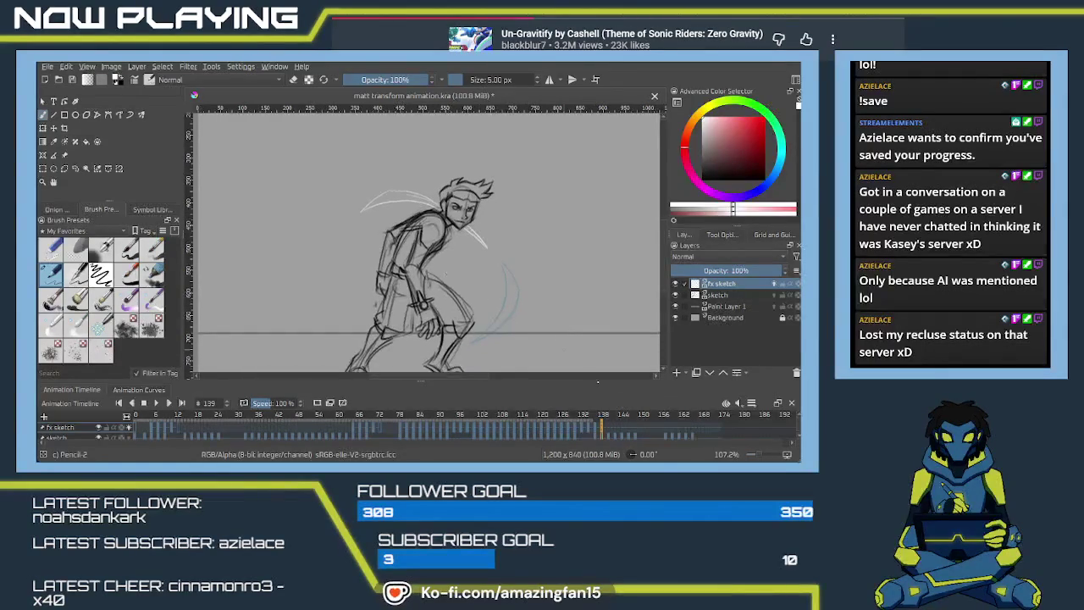
click(612, 433)
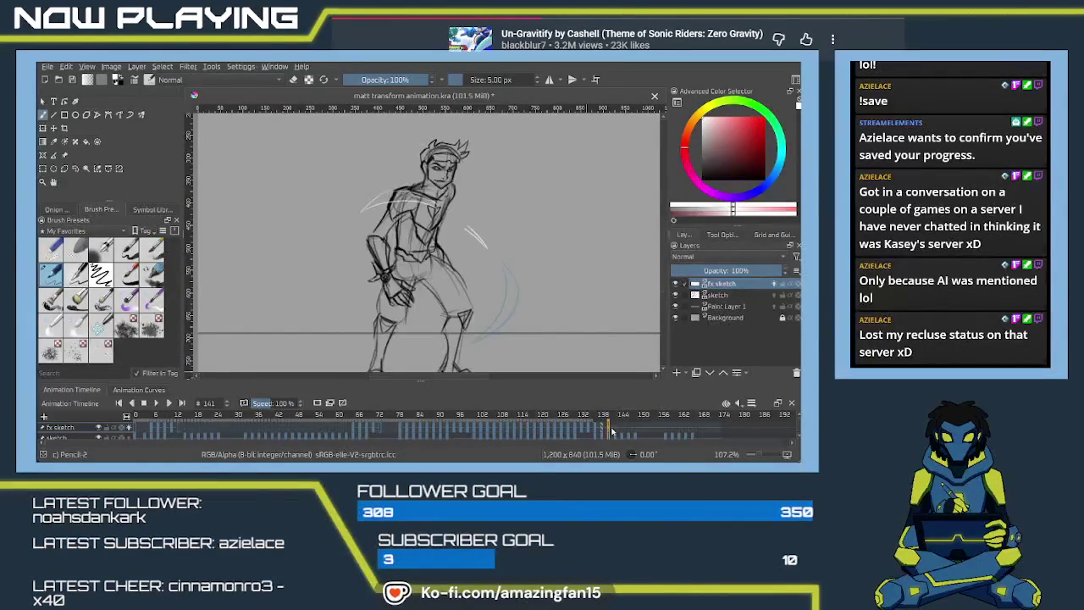
Replace frame 141's arcs with a thin white crescent left of the figure.
key(Delete)
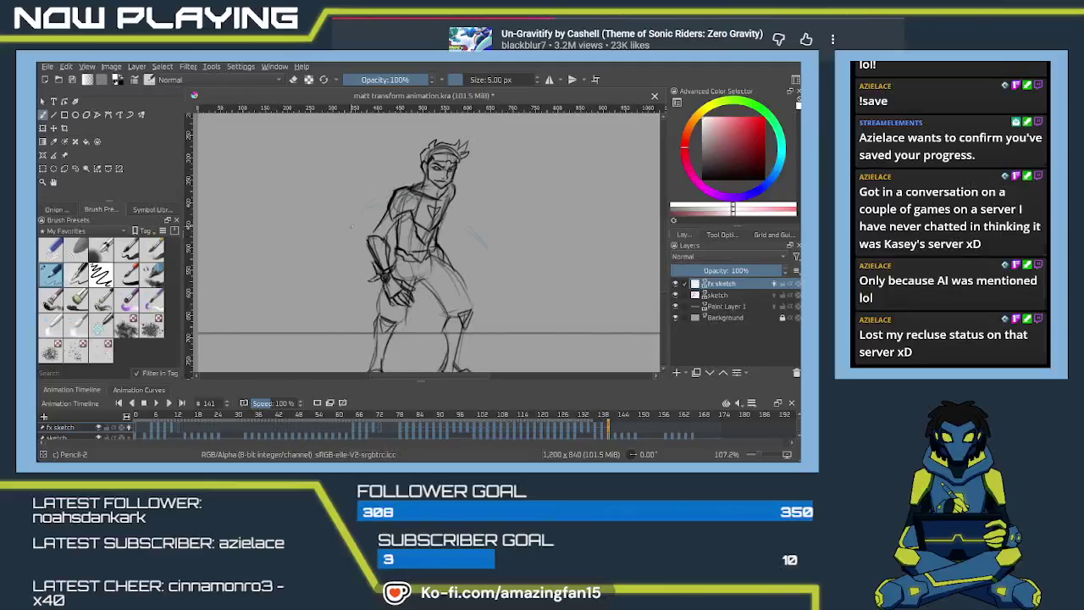
drag(355, 225, 358, 329)
key(ctrl+z)
mouse_move(356, 219)
mouse_down()
mouse_move(335, 267)
mouse_move(371, 325)
mouse_up()
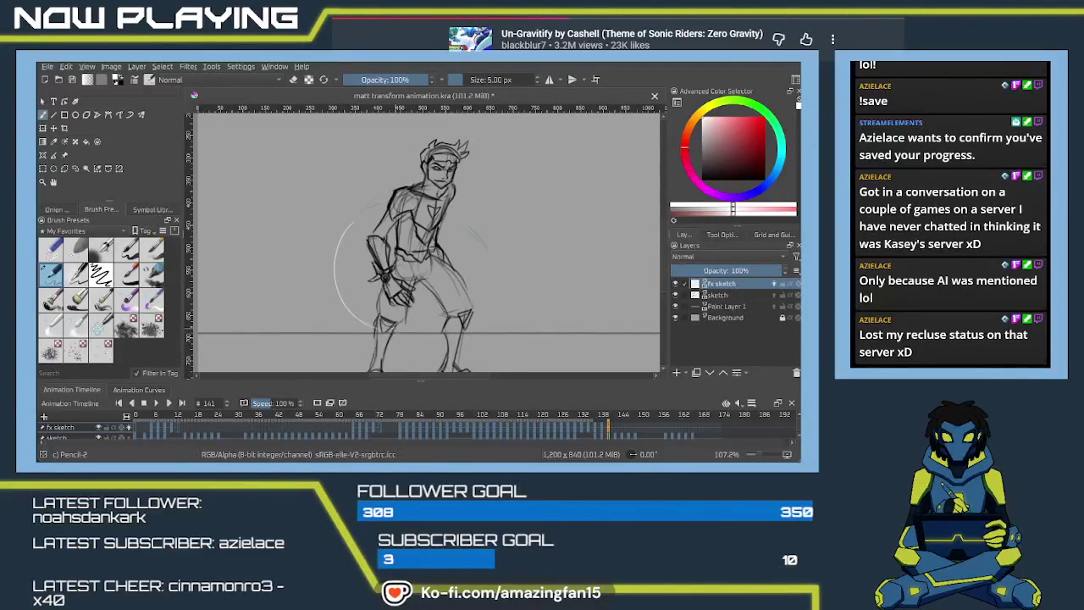
key(ctrl+z)
mouse_move(354, 222)
mouse_down()
mouse_move(337, 264)
mouse_move(351, 322)
mouse_up()
drag(351, 222, 328, 315)
key(ctrl+z)
mouse_move(349, 224)
mouse_down()
mouse_move(332, 291)
mouse_move(366, 328)
mouse_up()
drag(480, 342, 448, 314)
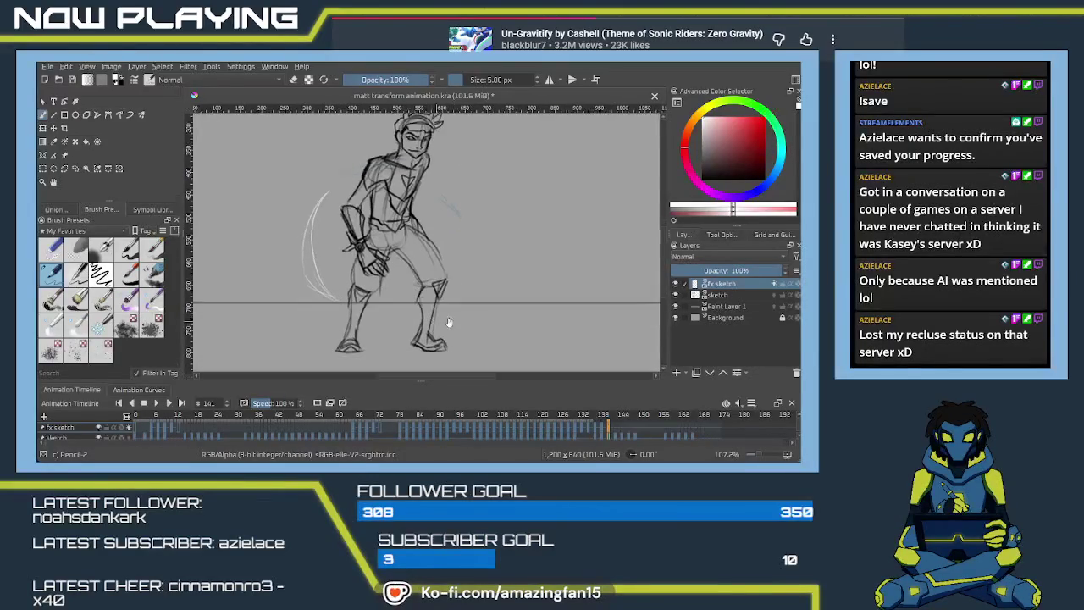
On frame 143, draw a white arc sweeping up from the ground line.
drag(614, 430, 617, 434)
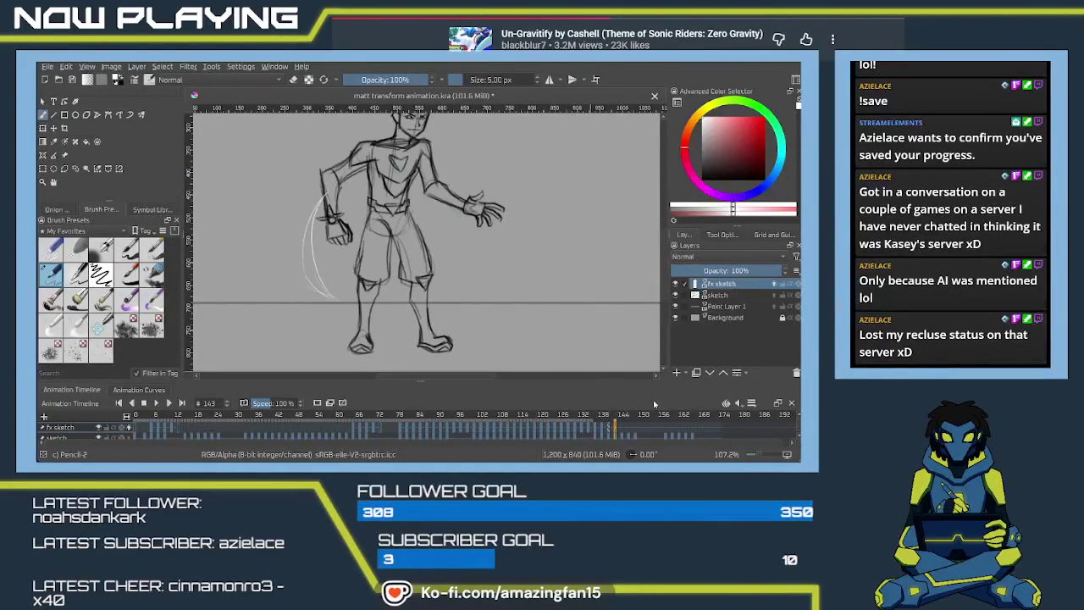
drag(387, 309, 464, 303)
key(ctrl+z)
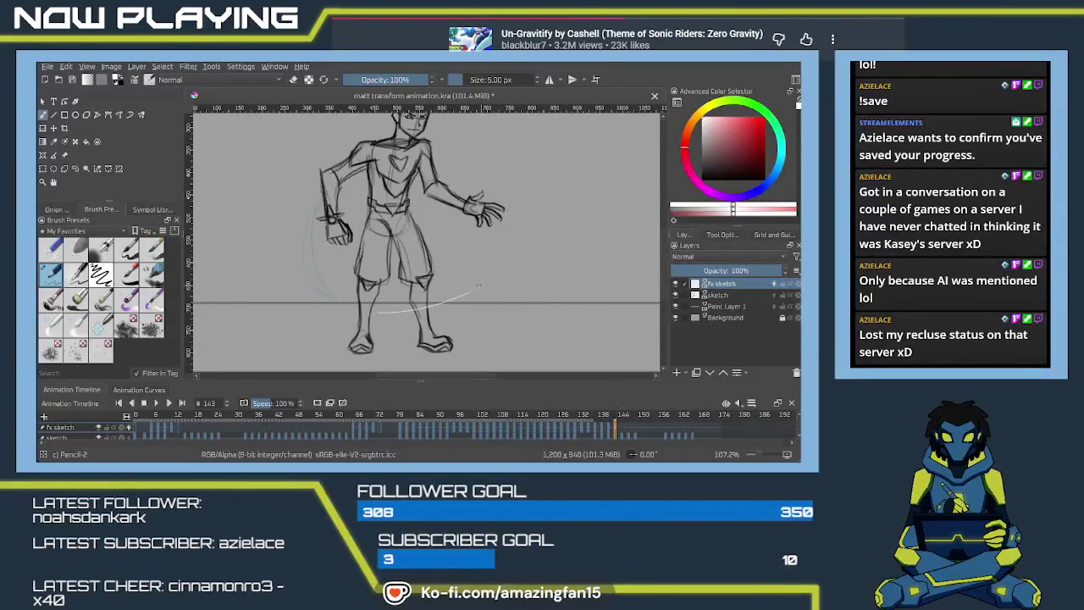
mouse_move(375, 316)
mouse_down()
mouse_move(470, 280)
mouse_move(458, 305)
mouse_up()
drag(385, 318, 456, 305)
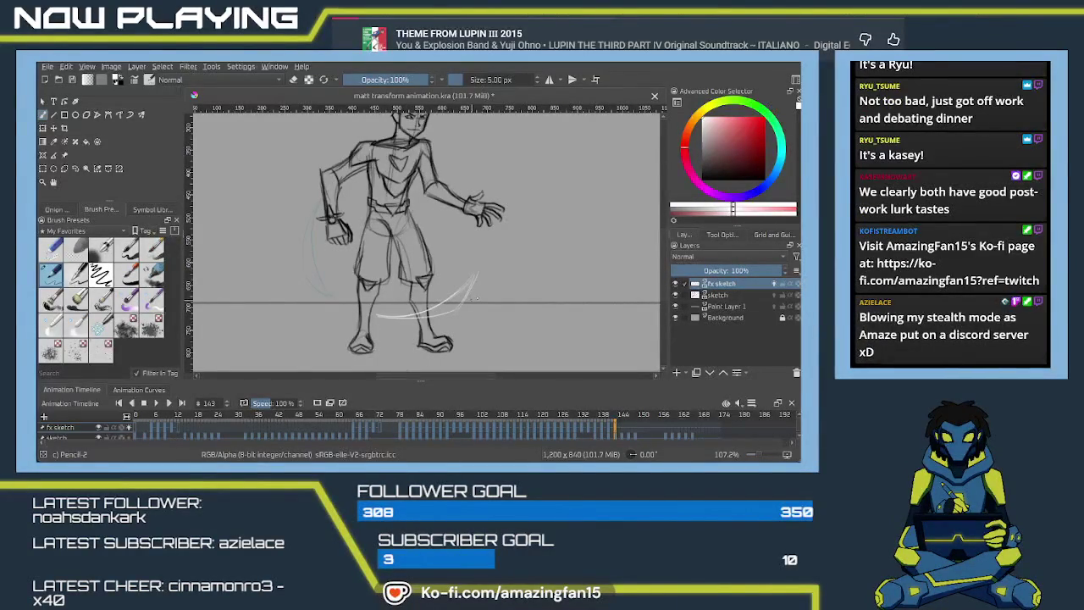
Scrub frames 141–145 and draw two thin white arcs right of the figure on frame 145.
drag(477, 298, 505, 301)
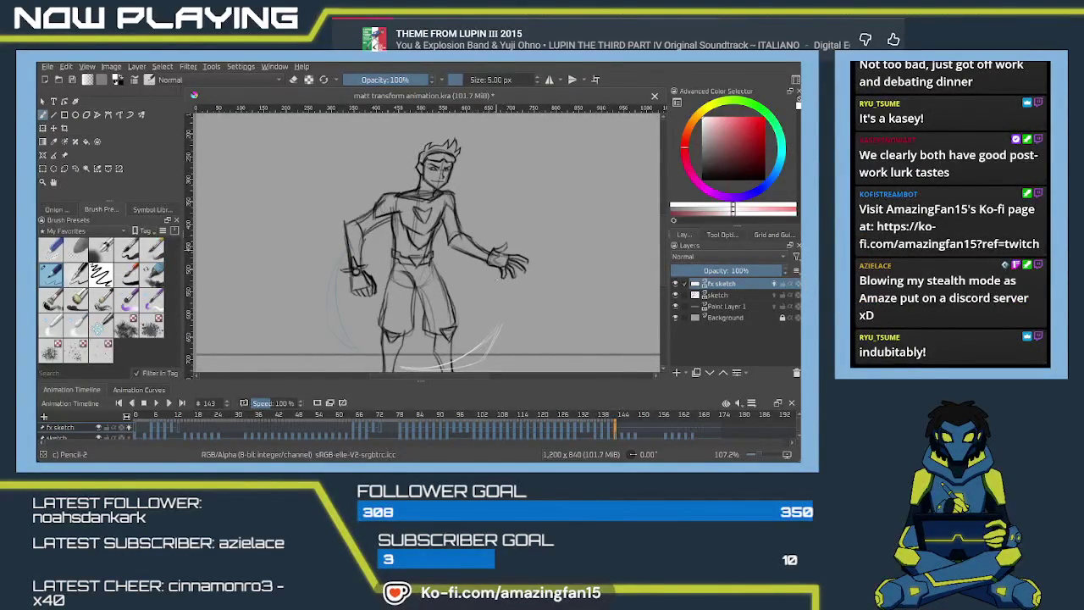
click(622, 432)
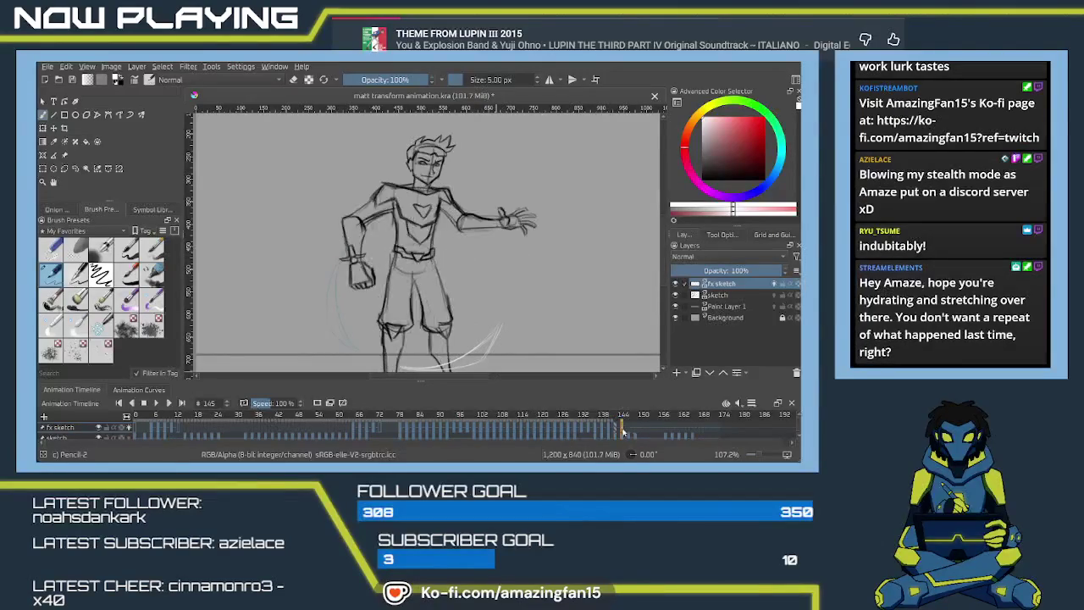
click(615, 431)
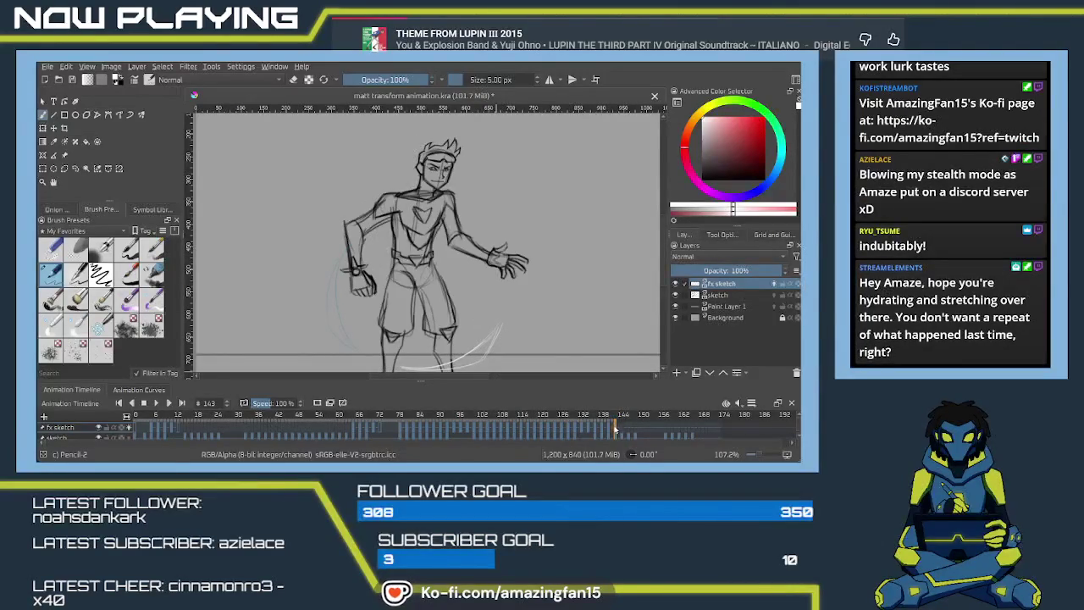
click(608, 430)
drag(609, 430, 626, 430)
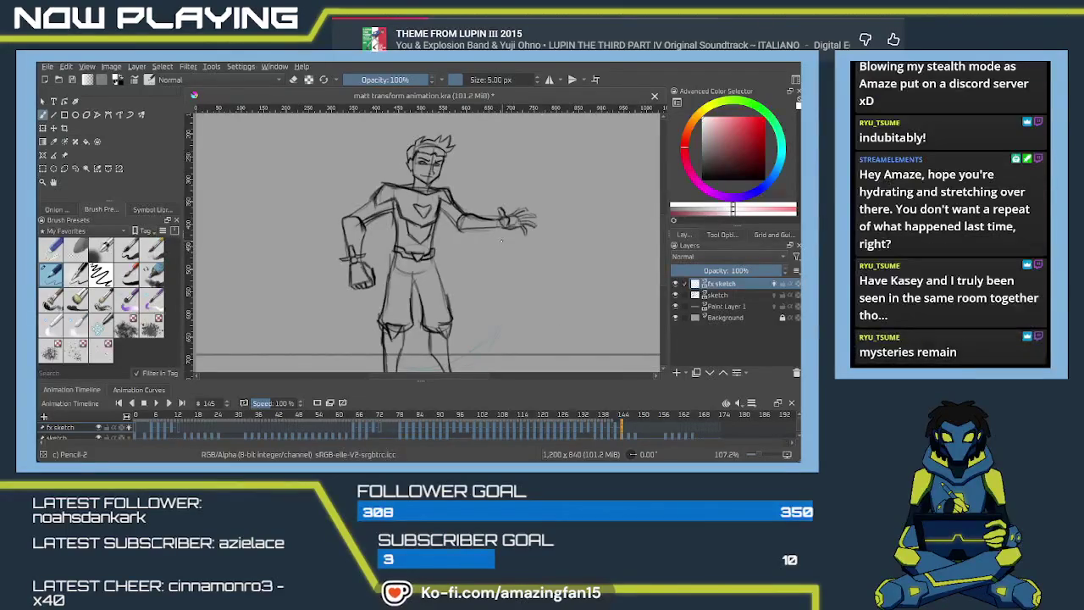
drag(489, 239, 505, 292)
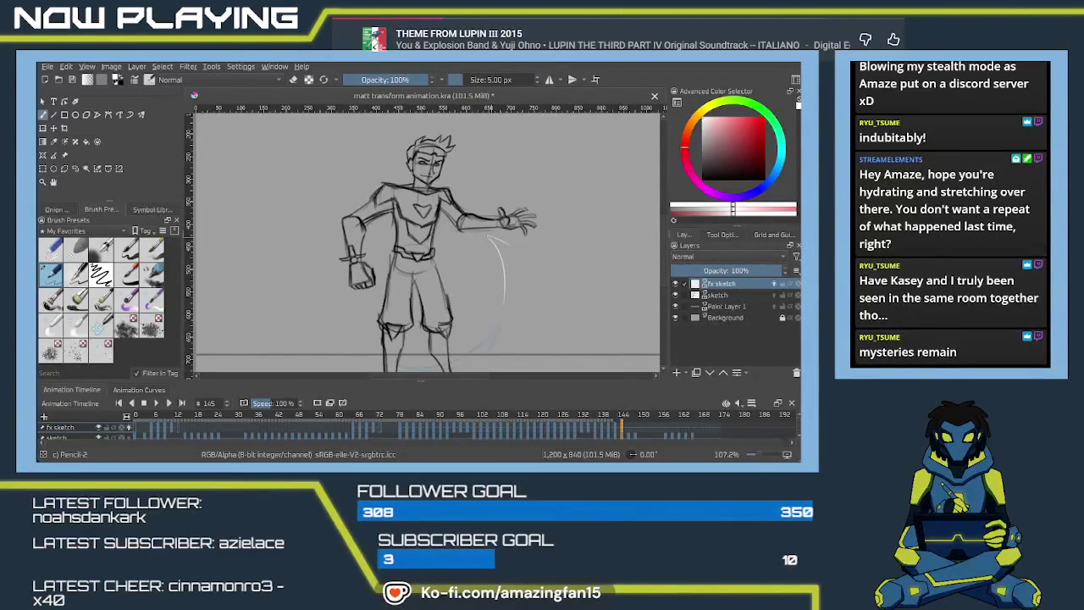
drag(500, 243, 512, 279)
Compare frames 145 and 147, then replace frame 147's arc with a short chest stroke.
click(627, 428)
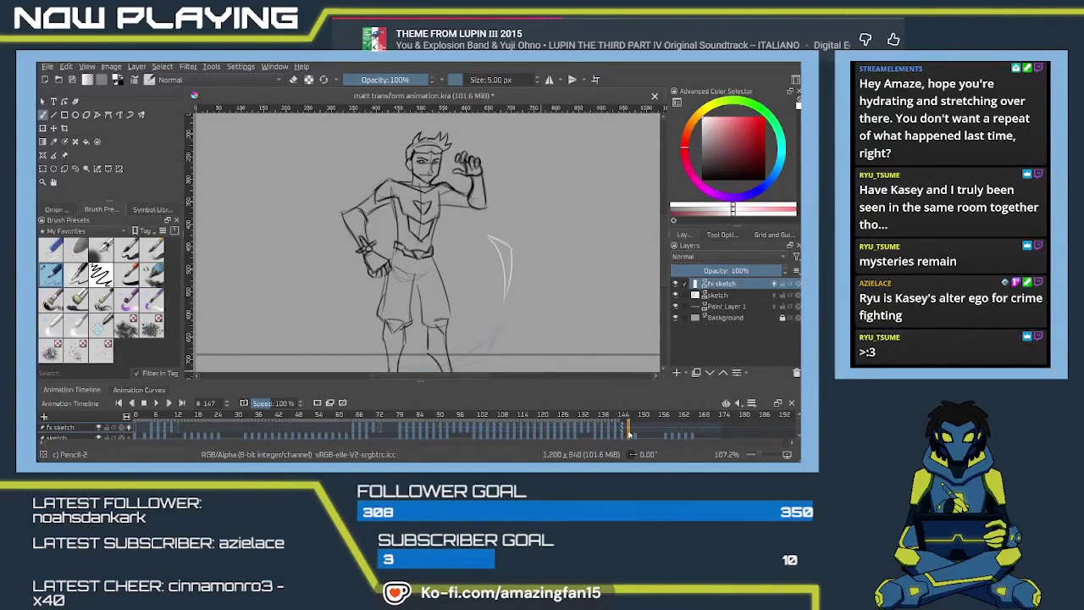
click(625, 434)
click(619, 432)
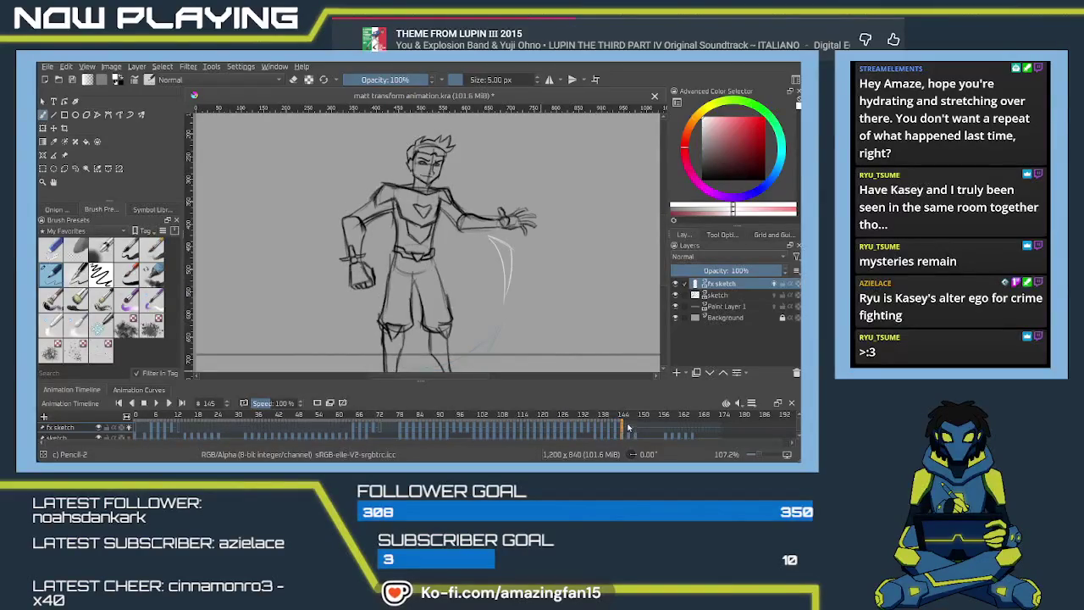
click(628, 430)
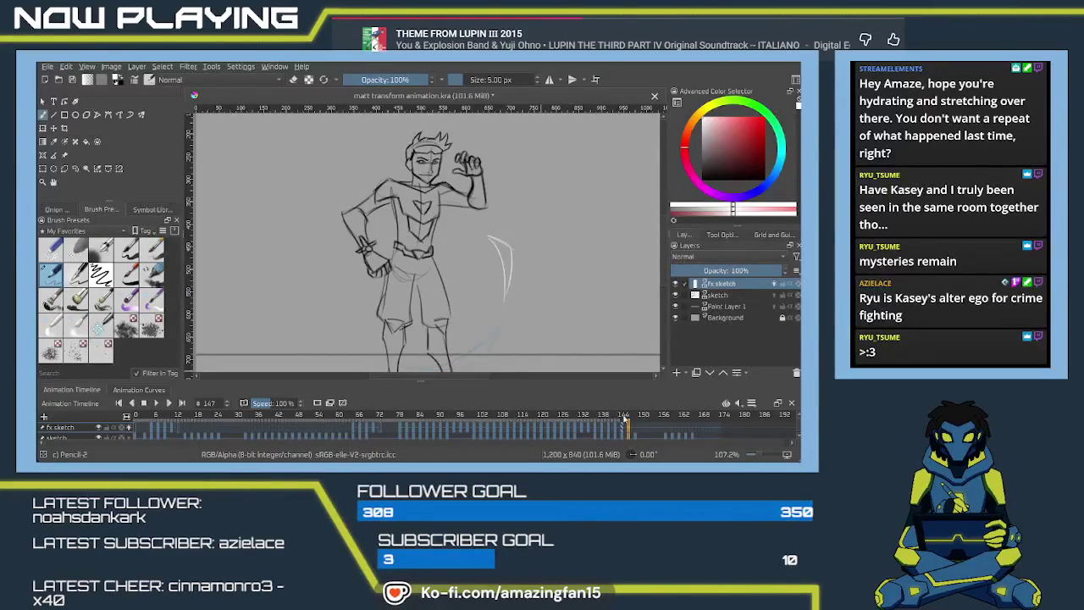
key(ctrl+z)
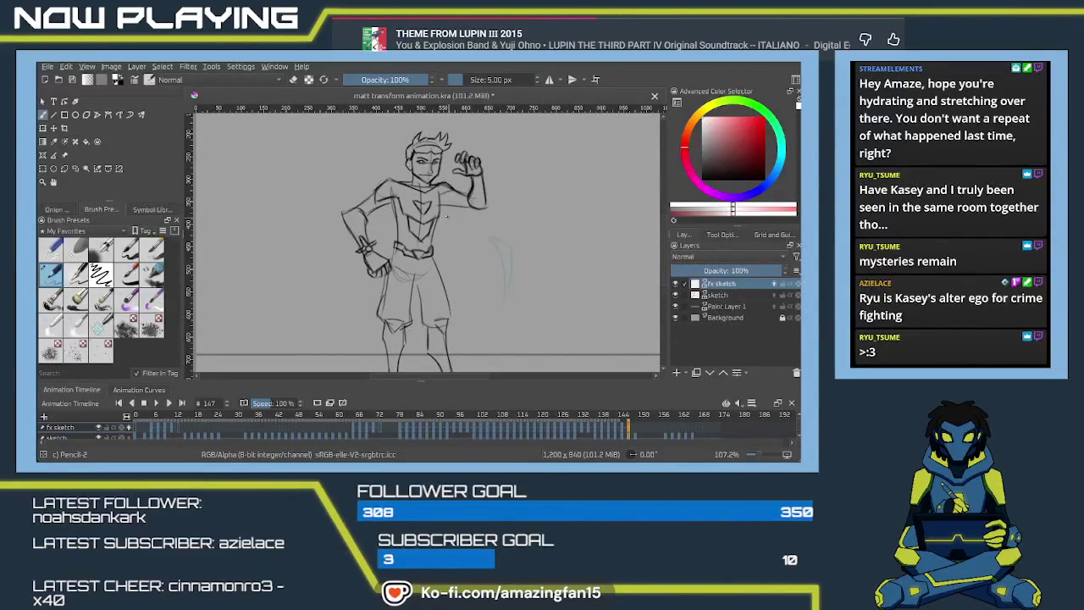
drag(439, 215, 466, 227)
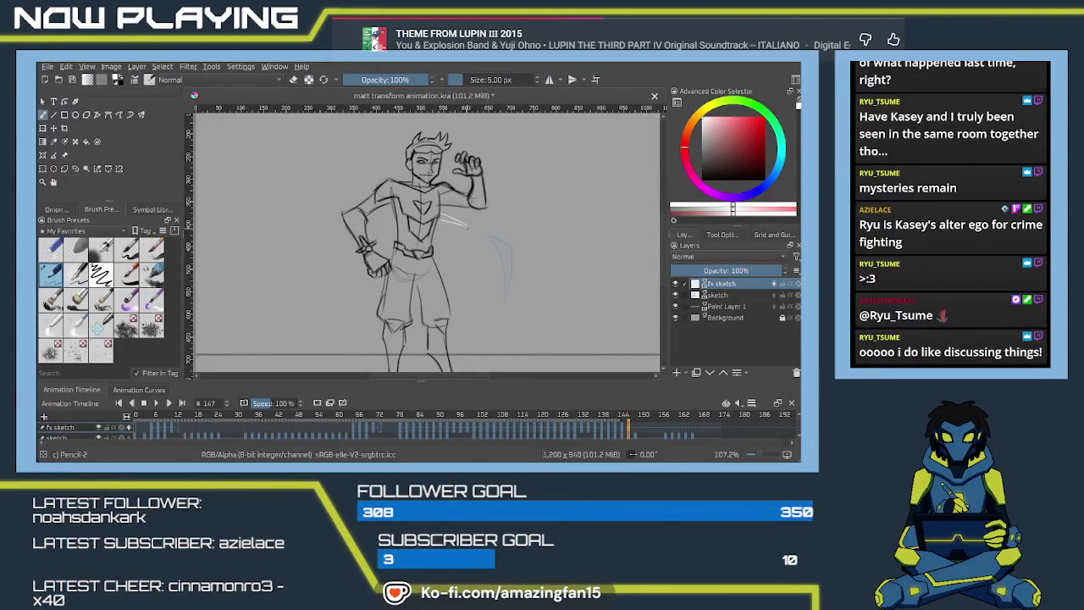
Add a light chest stroke on frame 149 and two arcs on frame 151, ending on frame 153.
click(635, 428)
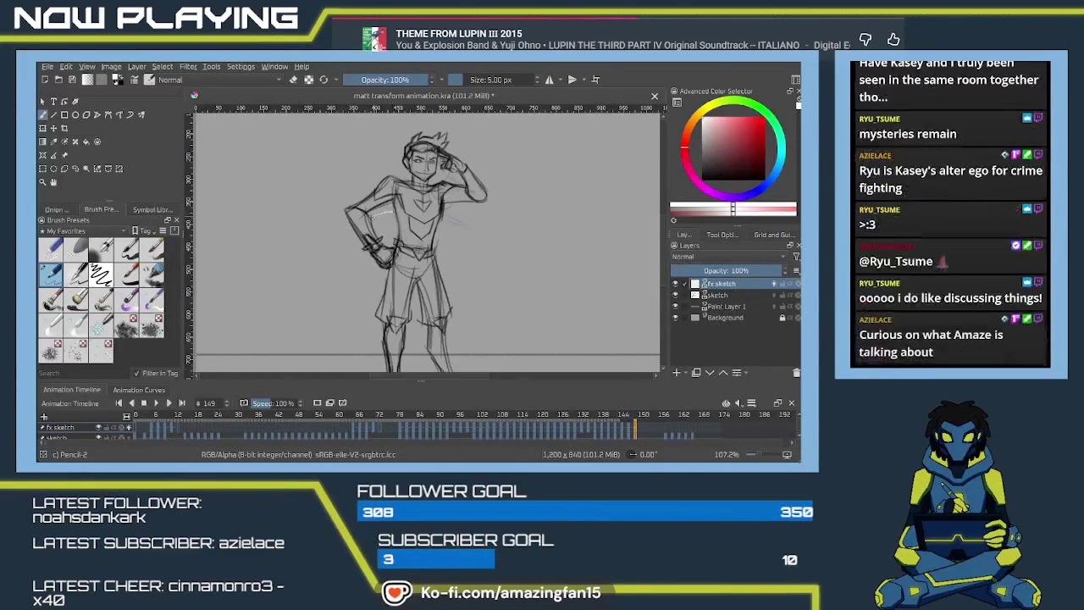
drag(374, 215, 393, 209)
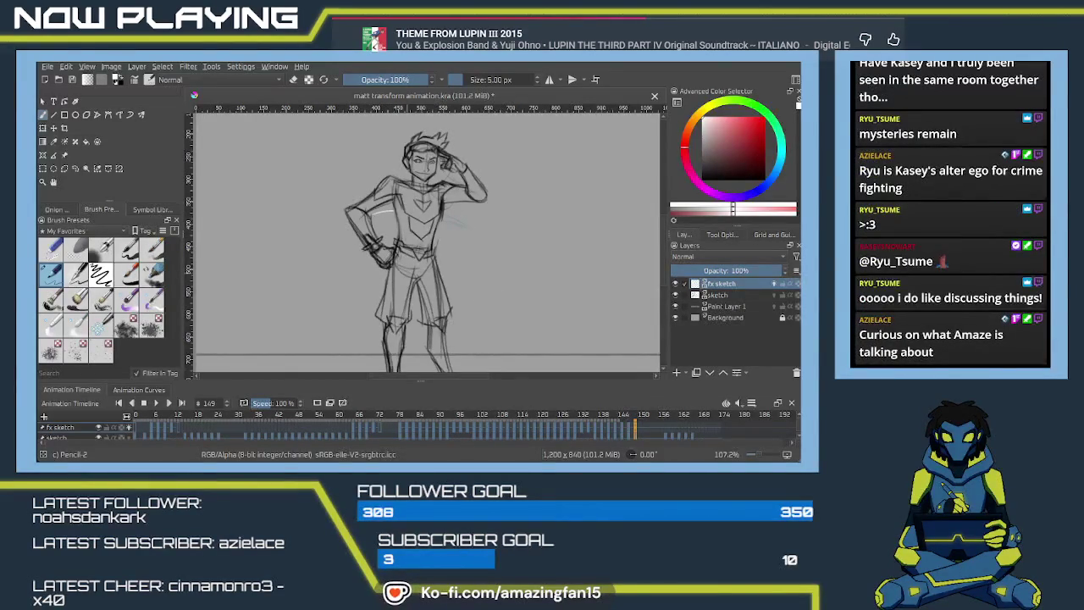
click(641, 432)
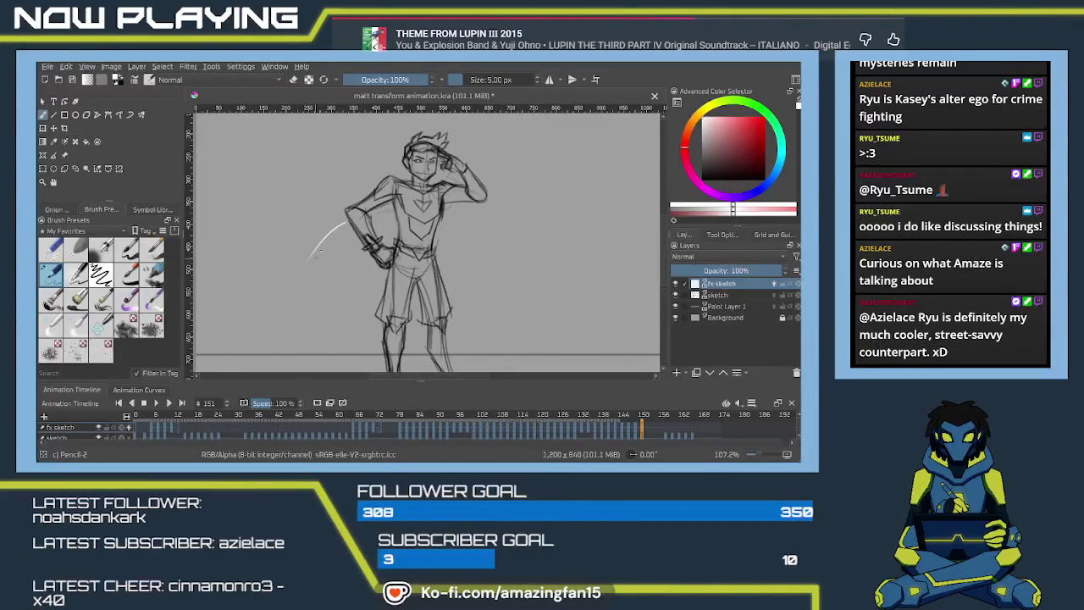
drag(346, 225, 313, 271)
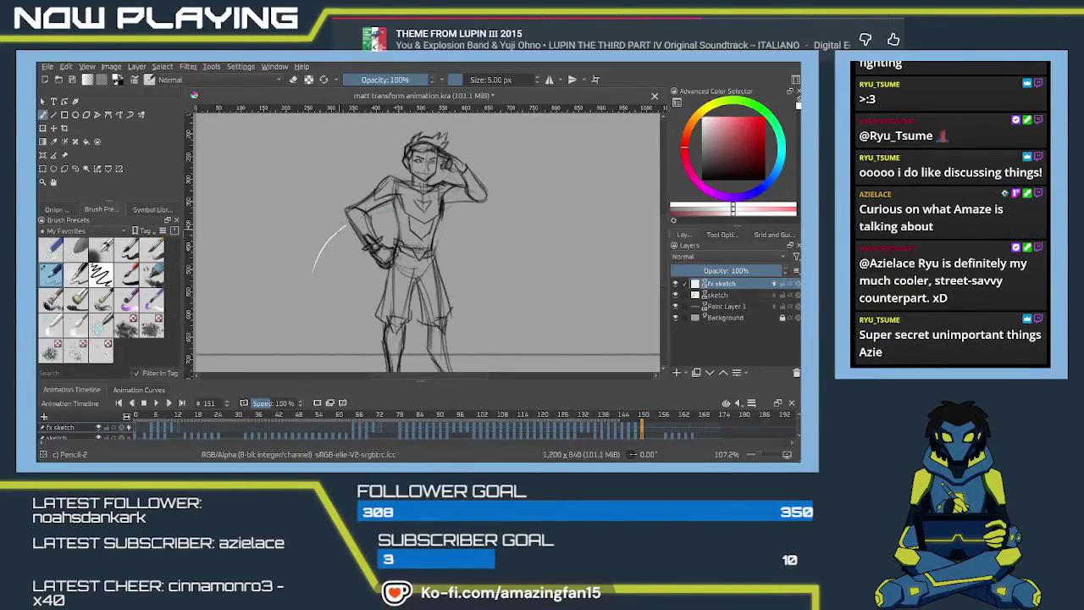
mouse_move(341, 225)
mouse_down()
mouse_move(303, 266)
mouse_move(311, 286)
mouse_up()
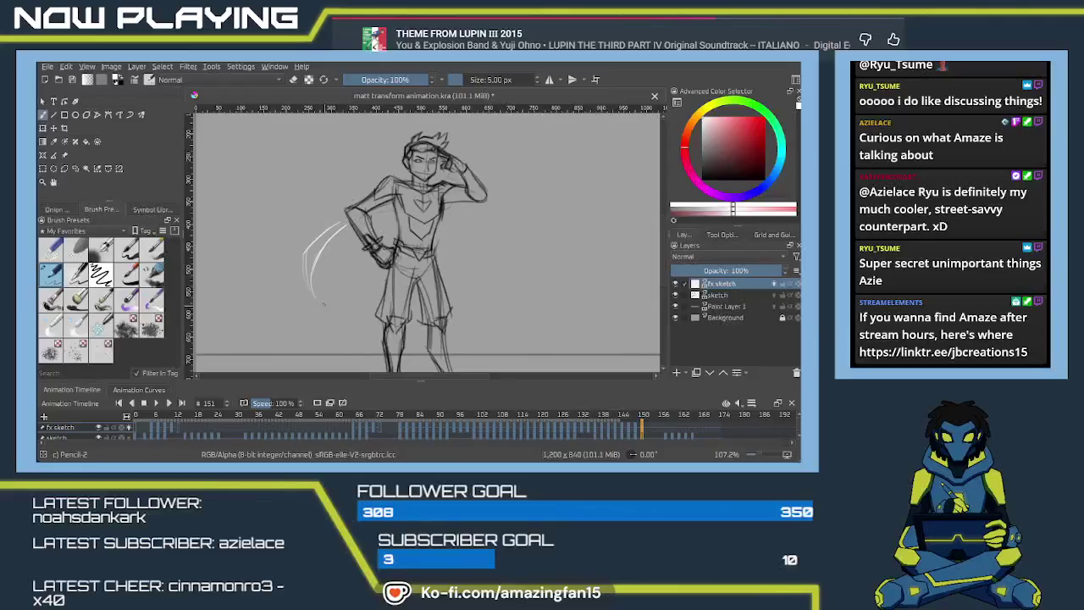
click(651, 434)
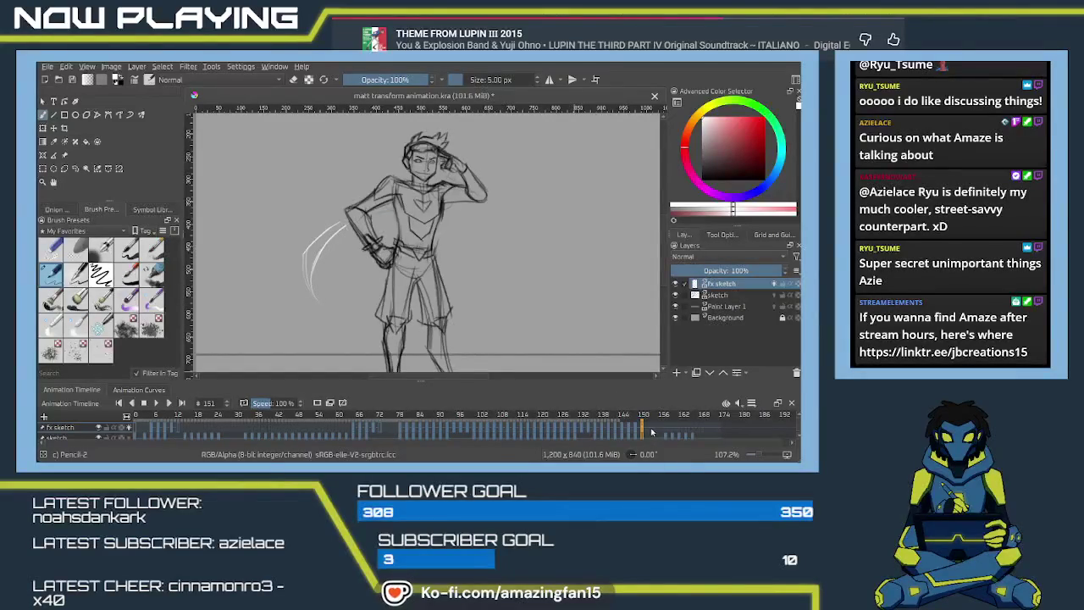
click(650, 433)
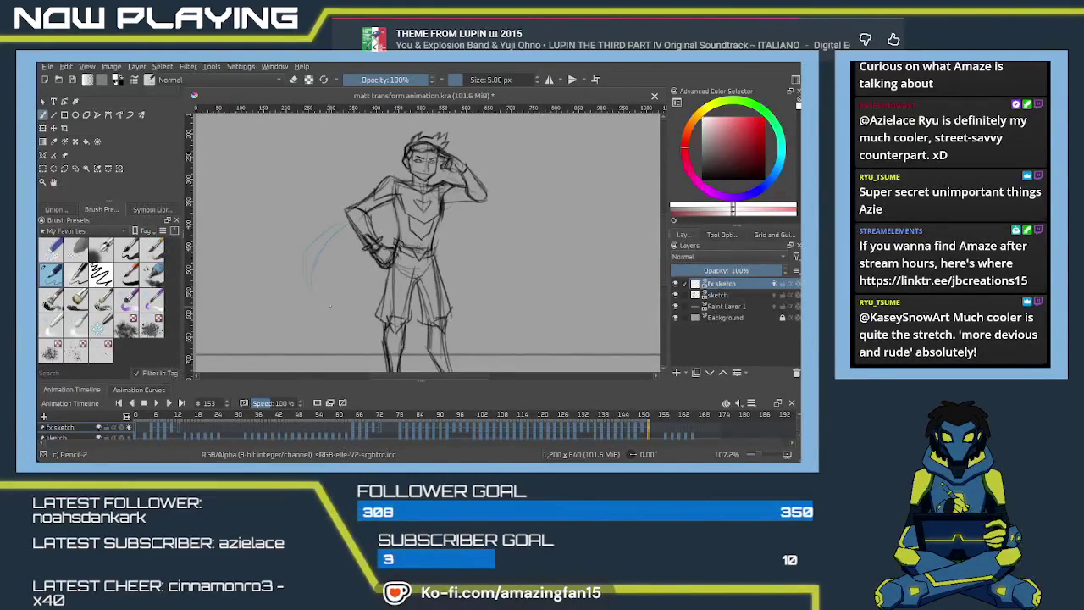
Draw two white whip curves across the figure's hips on frame 153.
drag(329, 308, 441, 292)
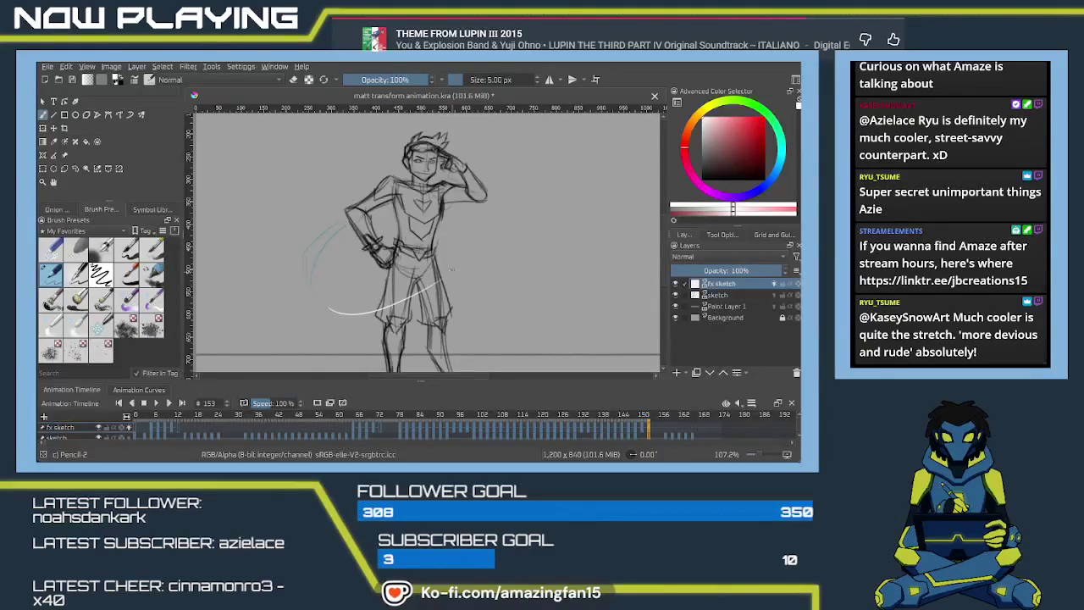
key(ctrl+z)
drag(320, 303, 389, 306)
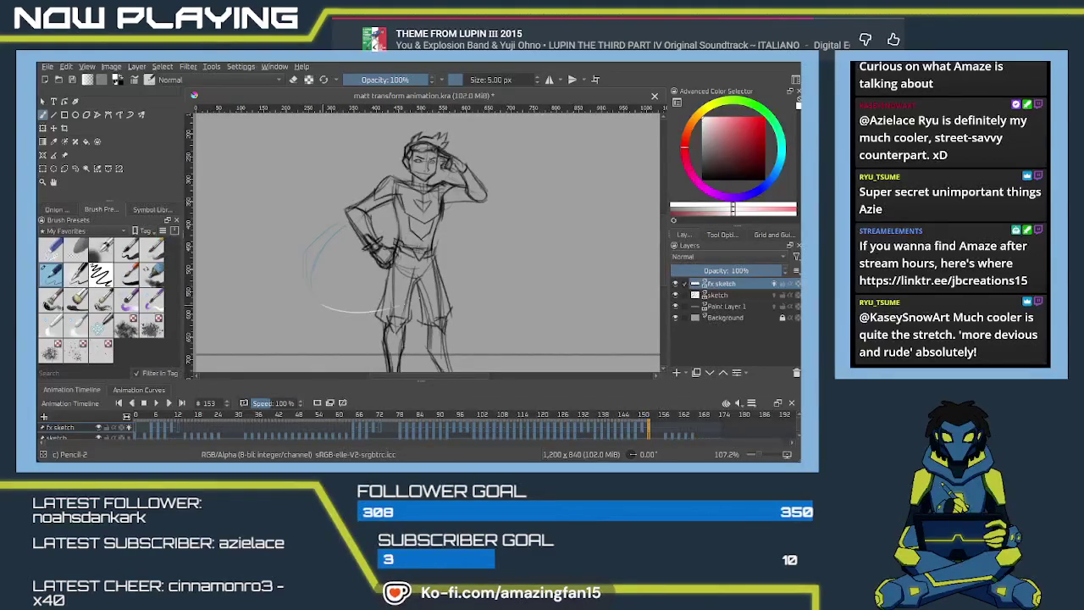
key(ctrl+z)
drag(320, 305, 412, 307)
mouse_move(322, 307)
mouse_down()
mouse_move(424, 304)
mouse_move(433, 293)
mouse_up()
Replace frame 155's curves with a strong white arc rising up-right, then advance to frame 158.
drag(651, 426, 655, 431)
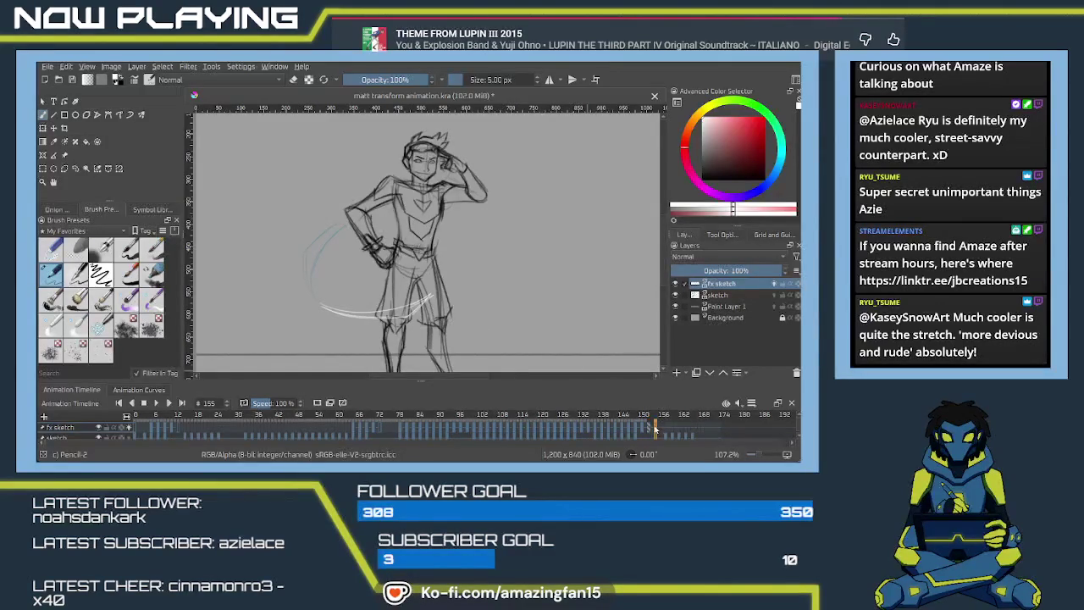
key(Delete)
drag(467, 274, 502, 252)
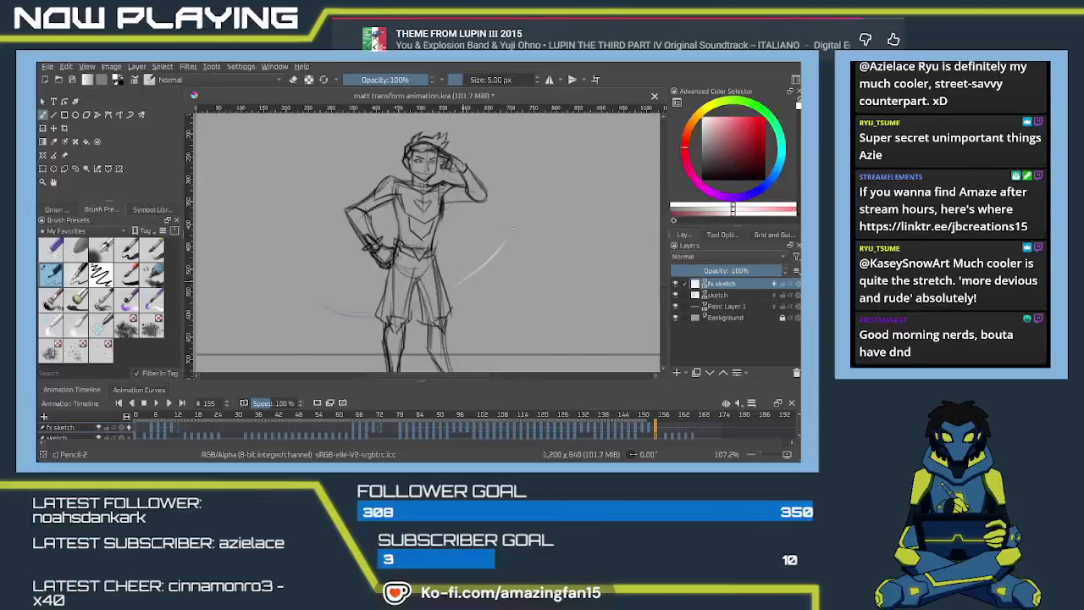
drag(457, 284, 510, 238)
click(663, 433)
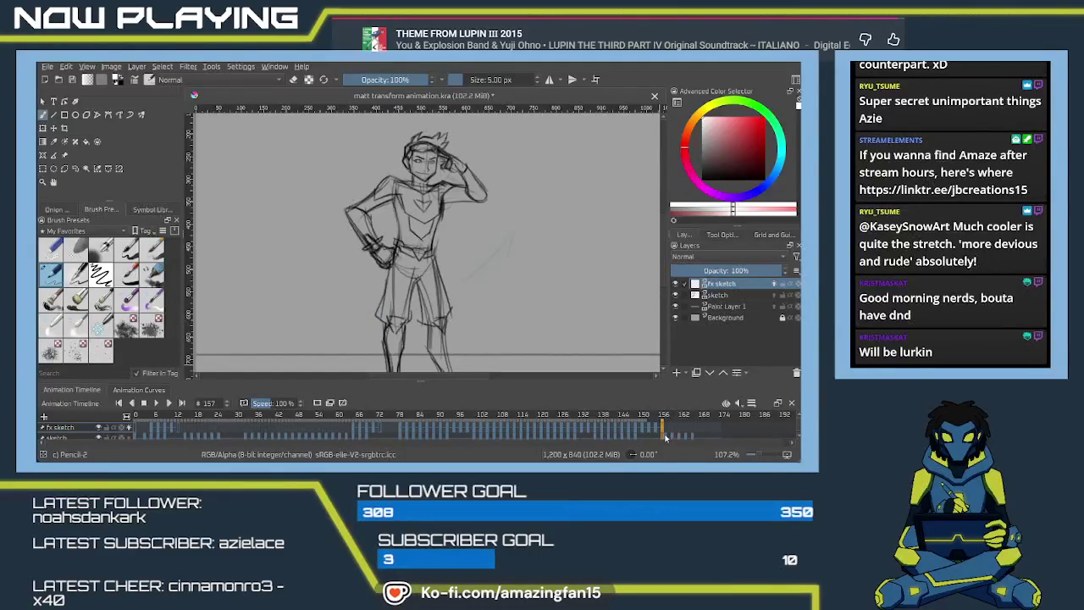
click(670, 437)
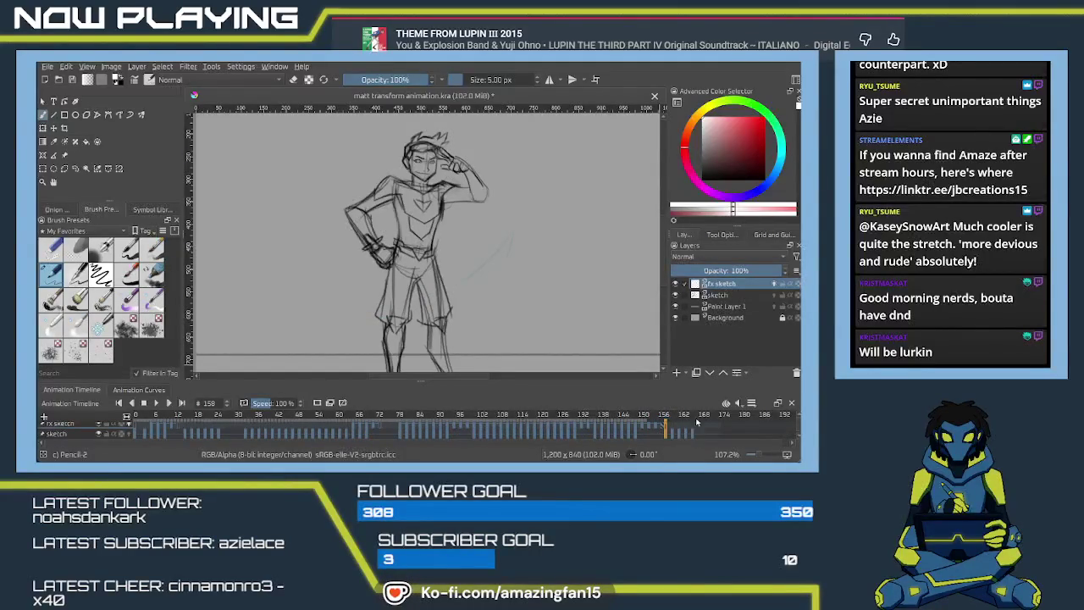
Shift the sketch layer's keyframes around frames 156–164 along the timeline, then reselect fx sketch.
click(717, 295)
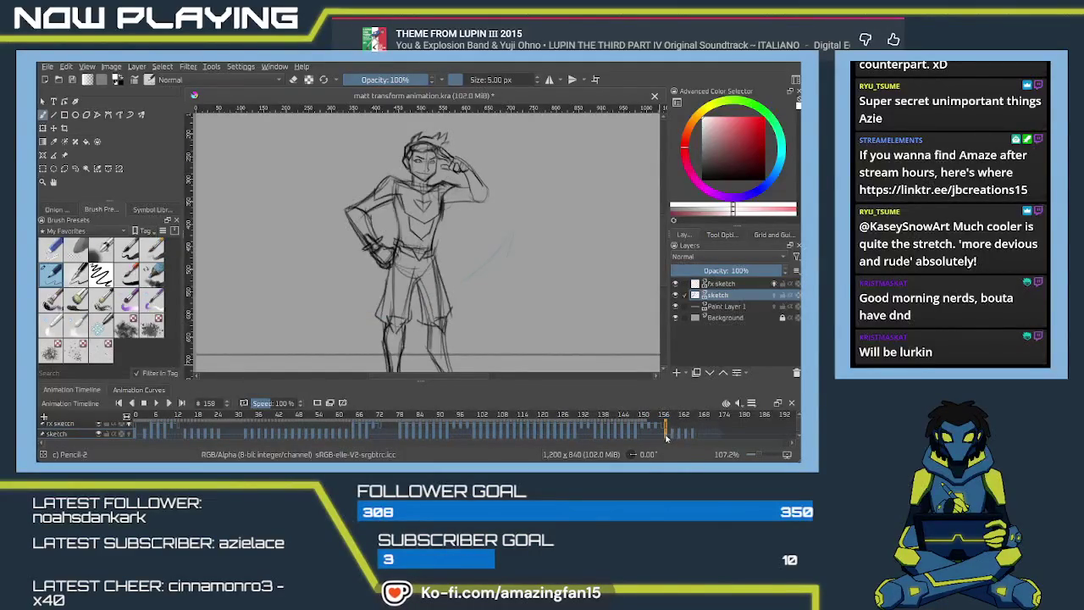
drag(693, 435, 668, 439)
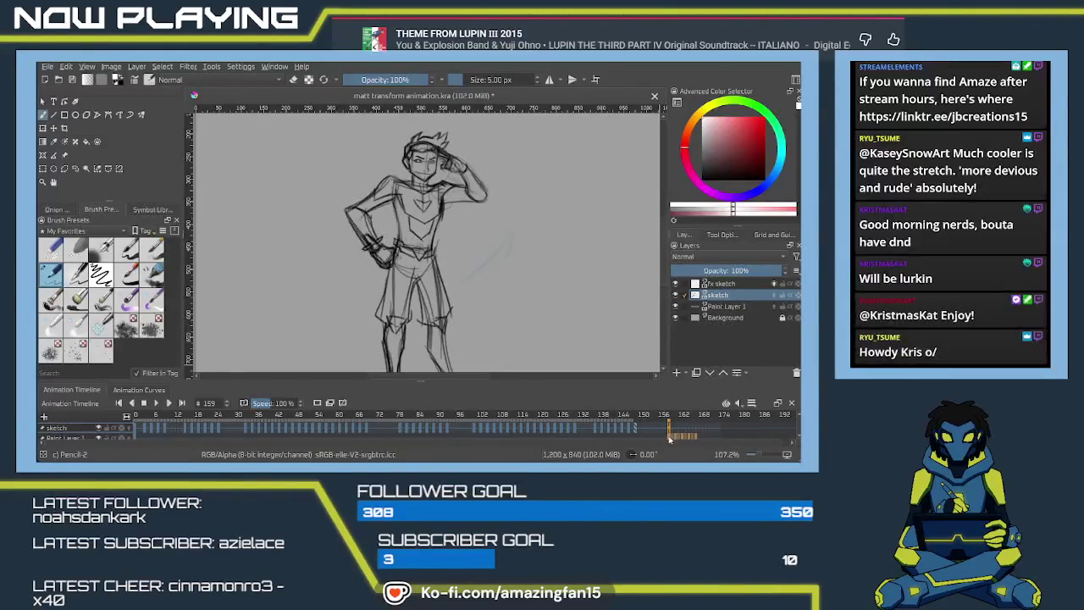
drag(668, 438, 670, 437)
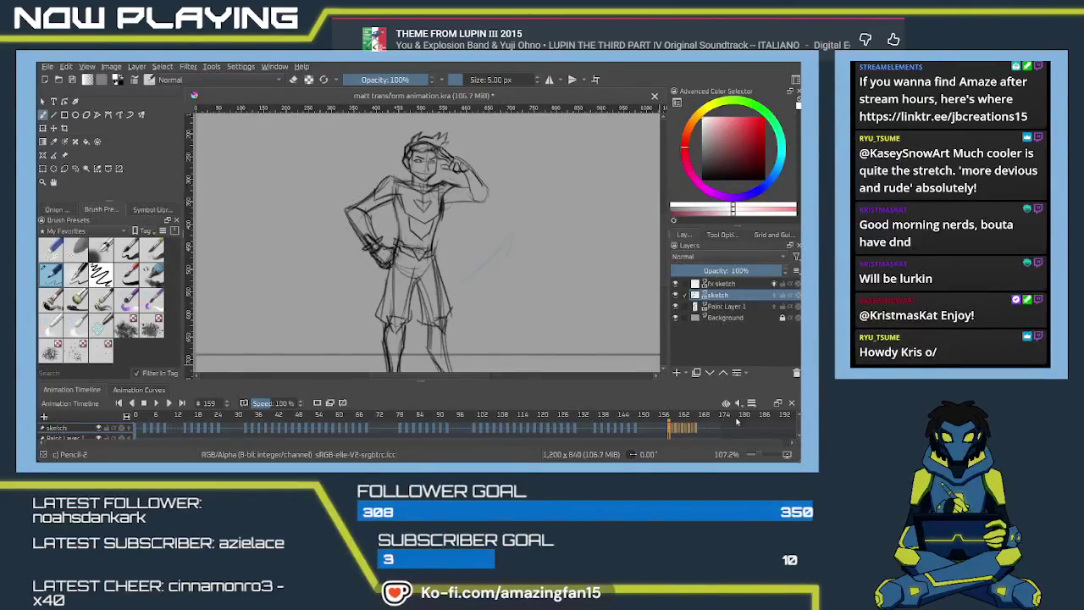
scroll(734, 430, up, 1)
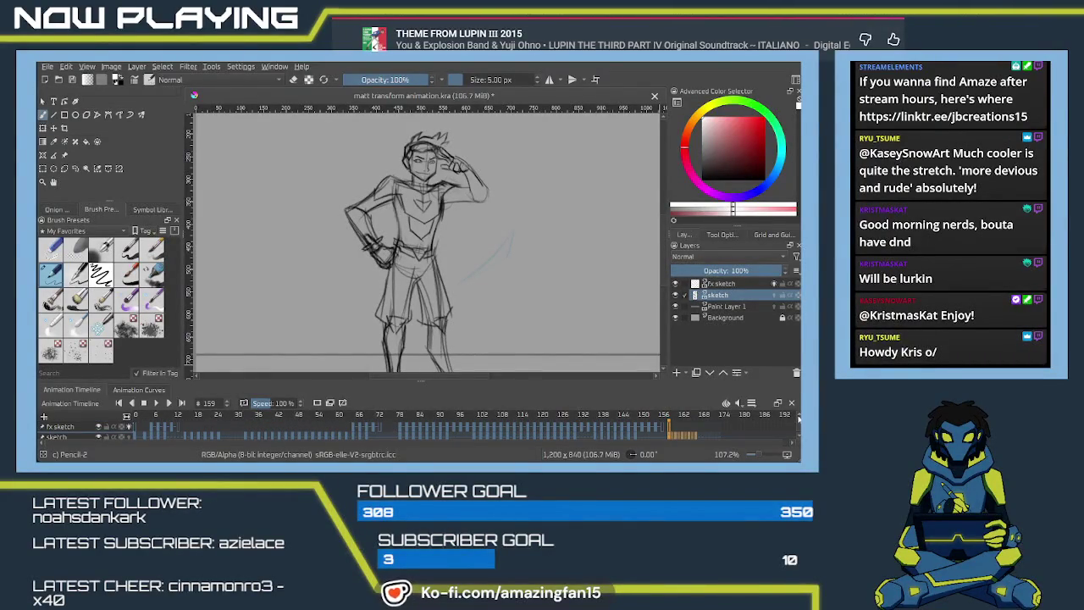
click(663, 432)
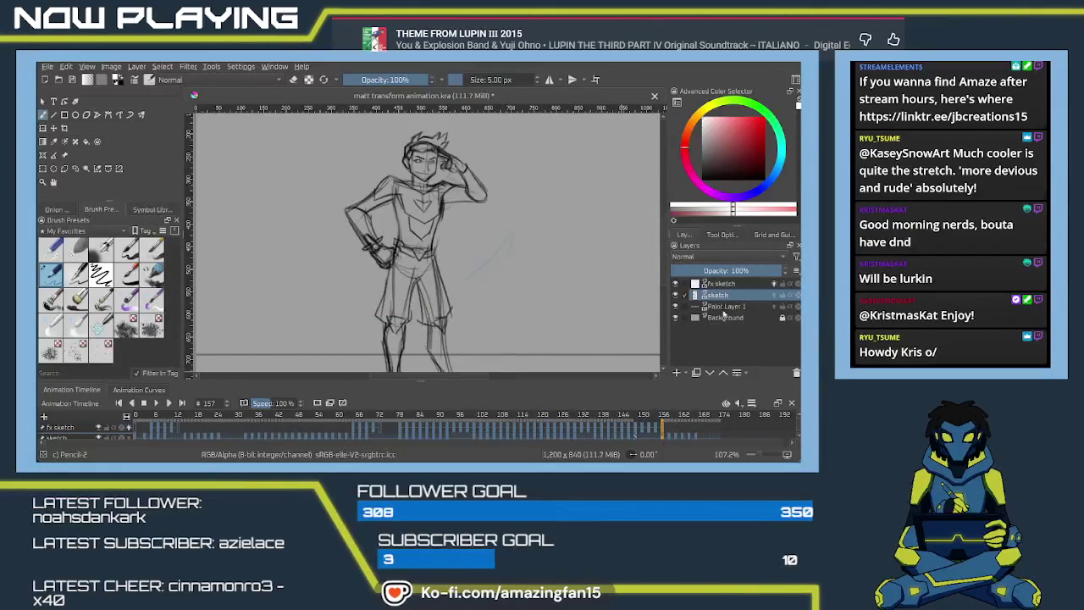
click(722, 284)
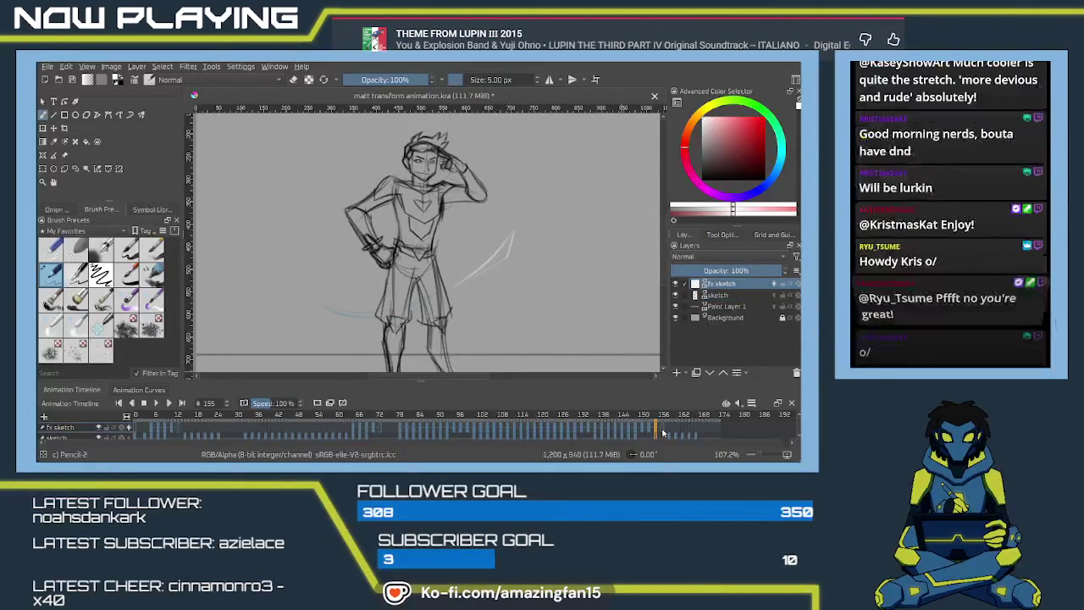
Undo two stray strokes and draw a white arc curving up right of the figure on frame 157.
mouse_move(544, 245)
mouse_down()
mouse_move(500, 282)
mouse_move(511, 230)
mouse_move(519, 247)
mouse_move(500, 294)
mouse_up()
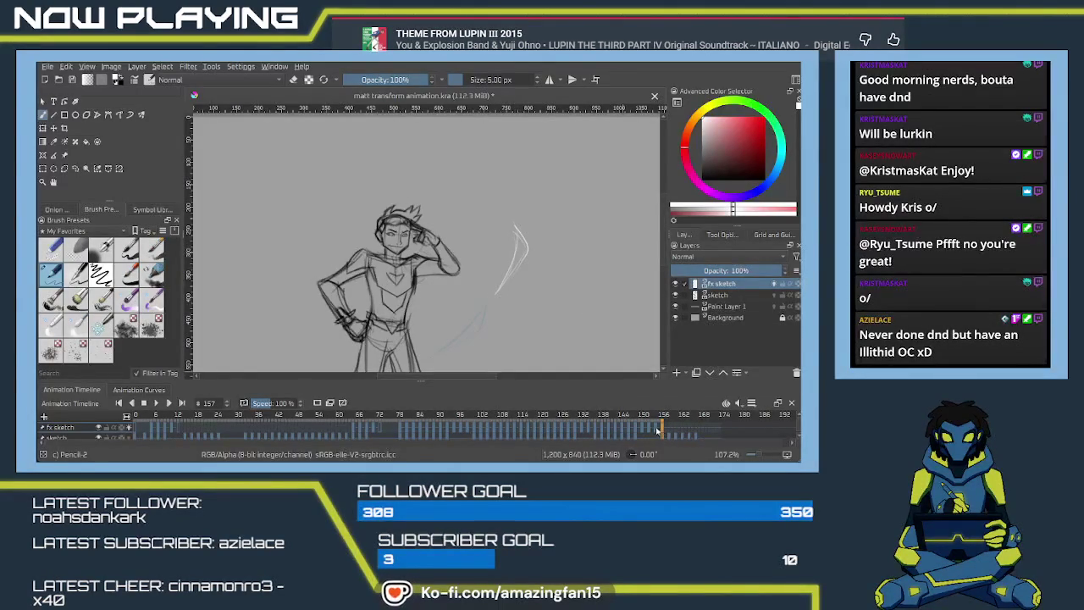
key(ctrl+z)
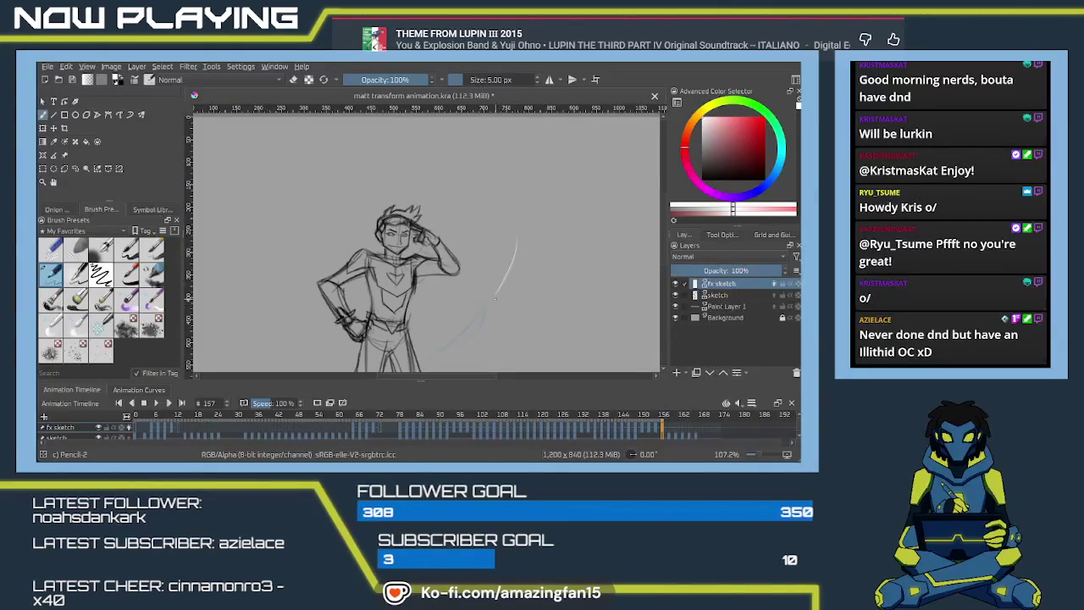
key(ctrl+z)
drag(508, 282, 535, 222)
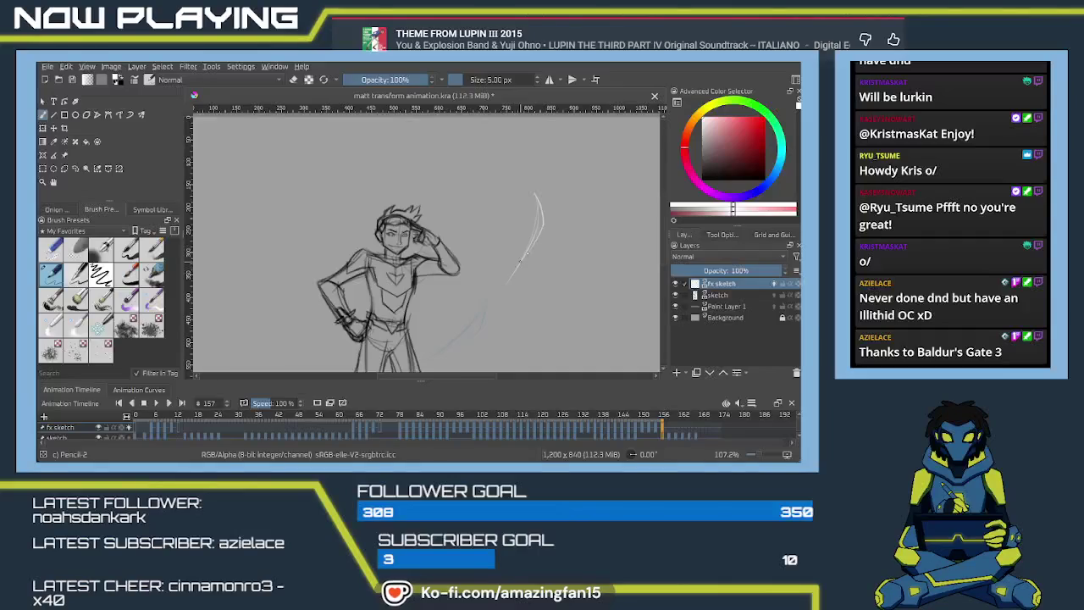
Draw two overlapping white arcs above the raised hand on frame 159, then step to frame 161 and undo.
click(672, 432)
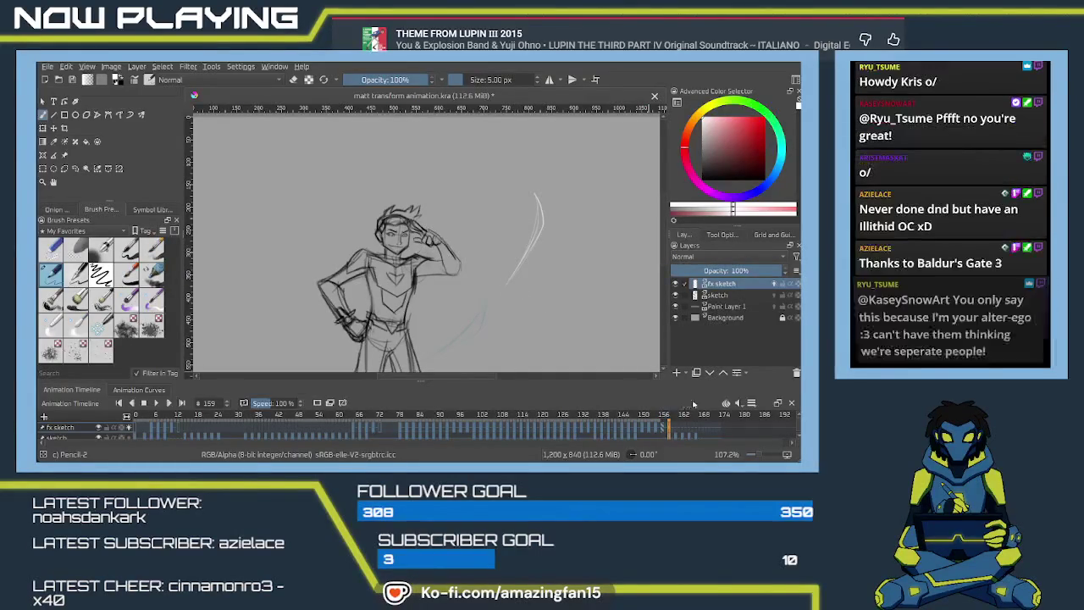
click(669, 428)
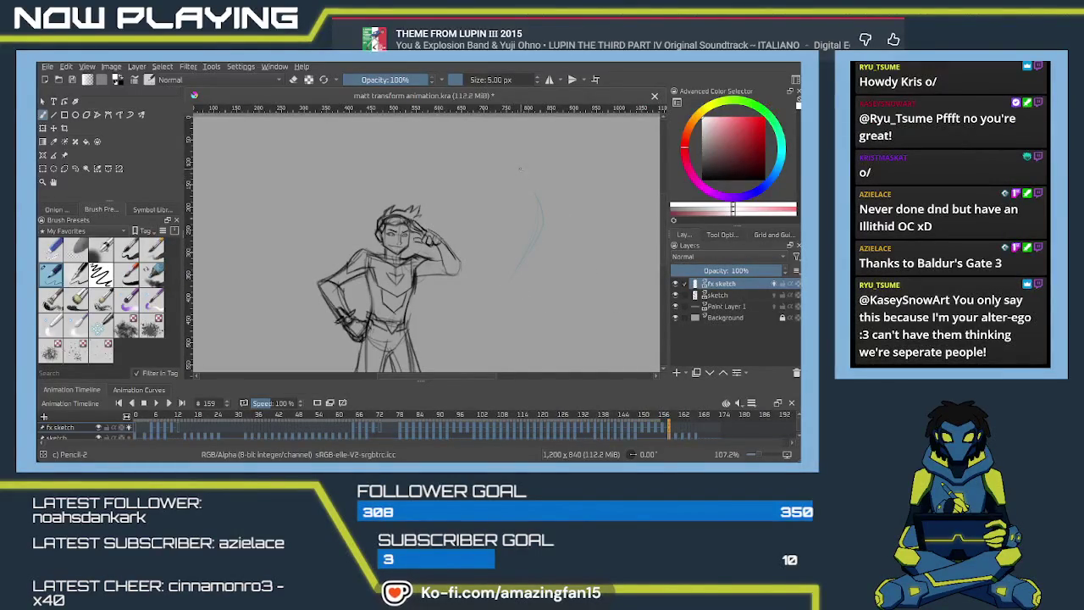
drag(477, 183, 531, 186)
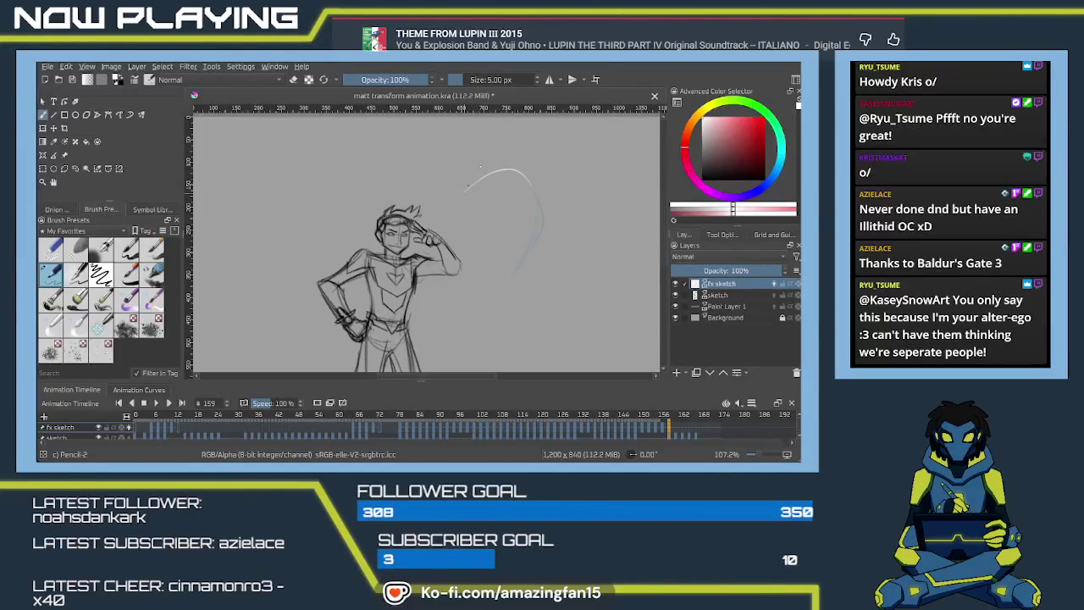
drag(475, 177, 533, 188)
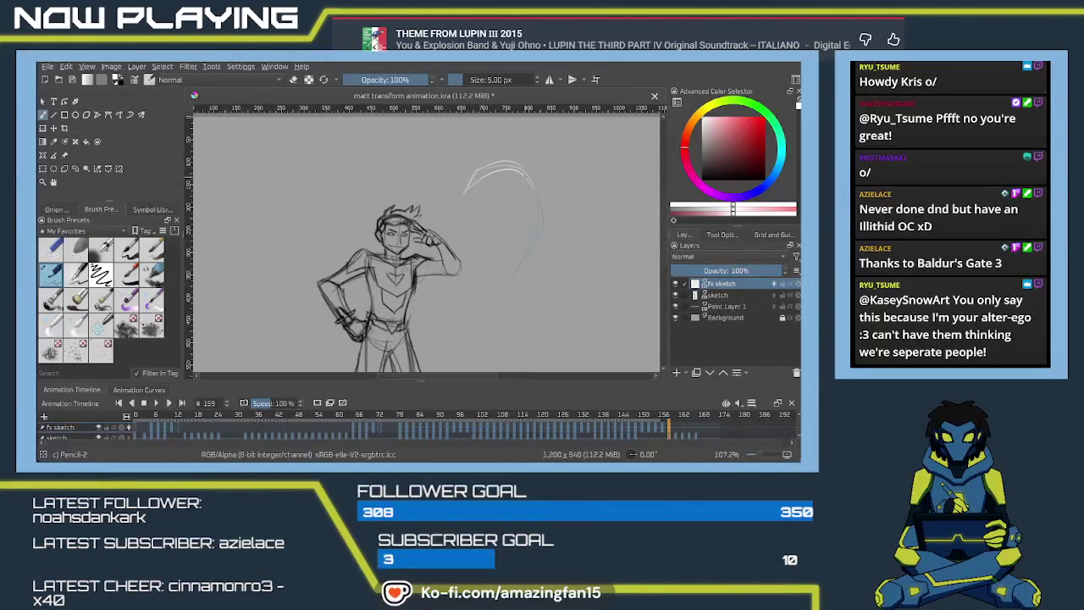
click(676, 433)
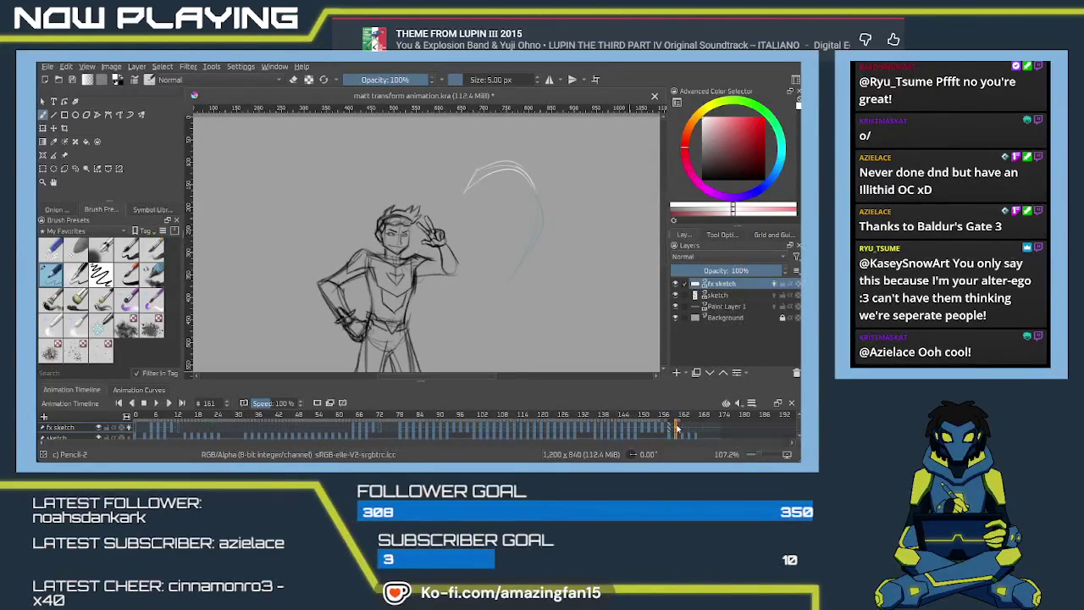
key(ctrl+z)
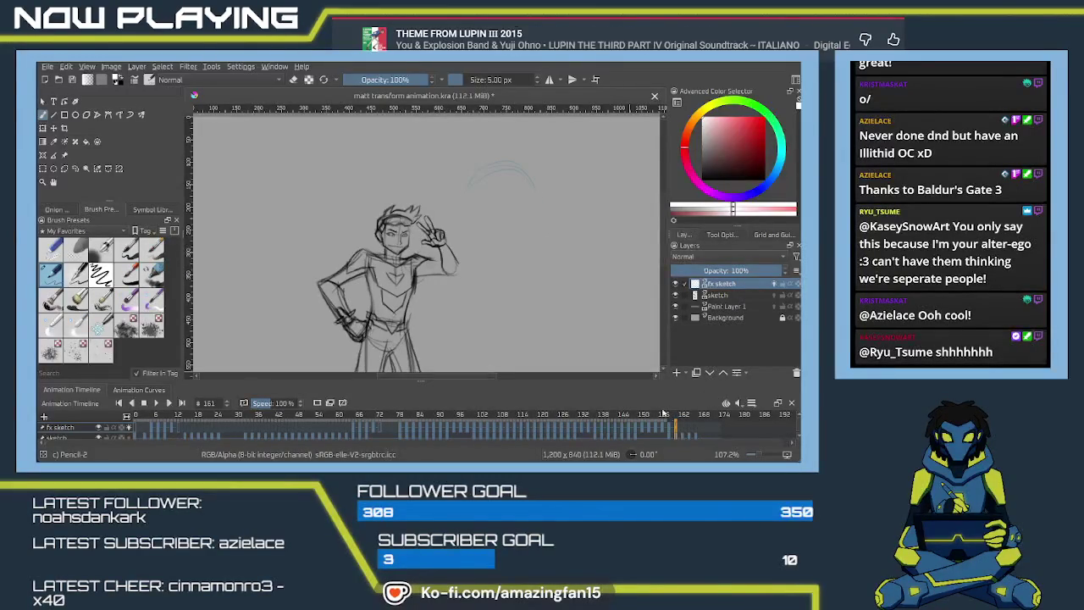
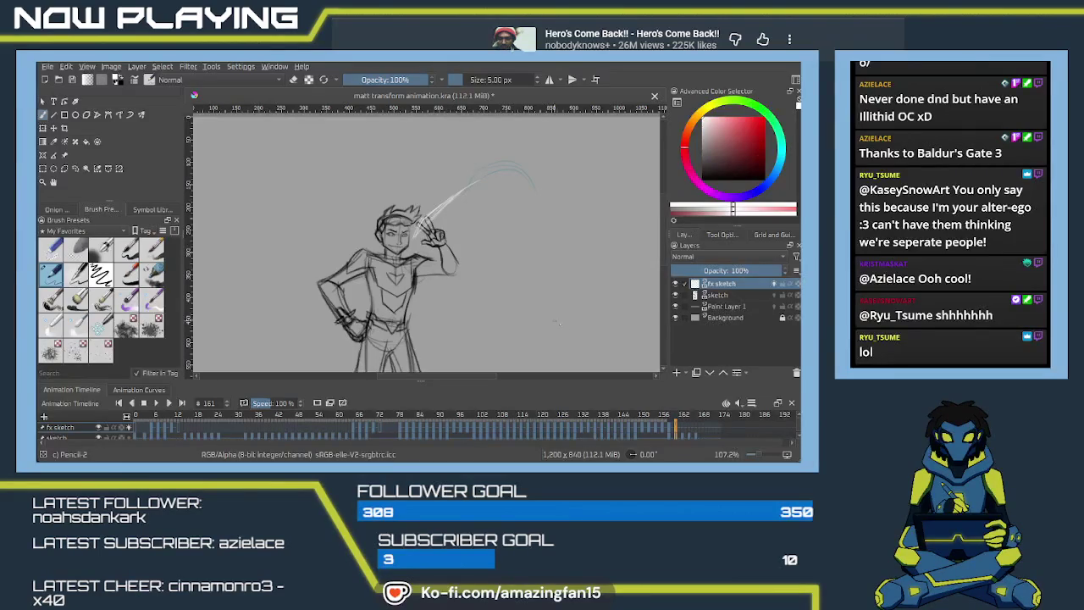
Go to frame 163, zoom to 200% on the raised hand, and sketch a light stroke beside the face.
click(686, 429)
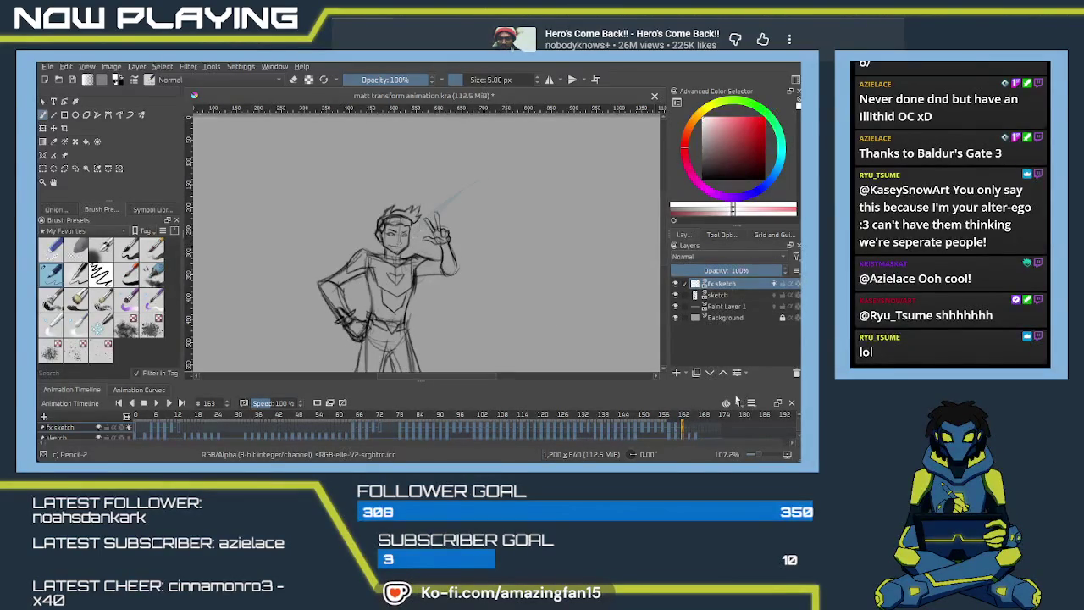
scroll(466, 263, up, 1)
scroll(466, 258, up, 1)
scroll(465, 254, up, 1)
scroll(464, 250, up, 1)
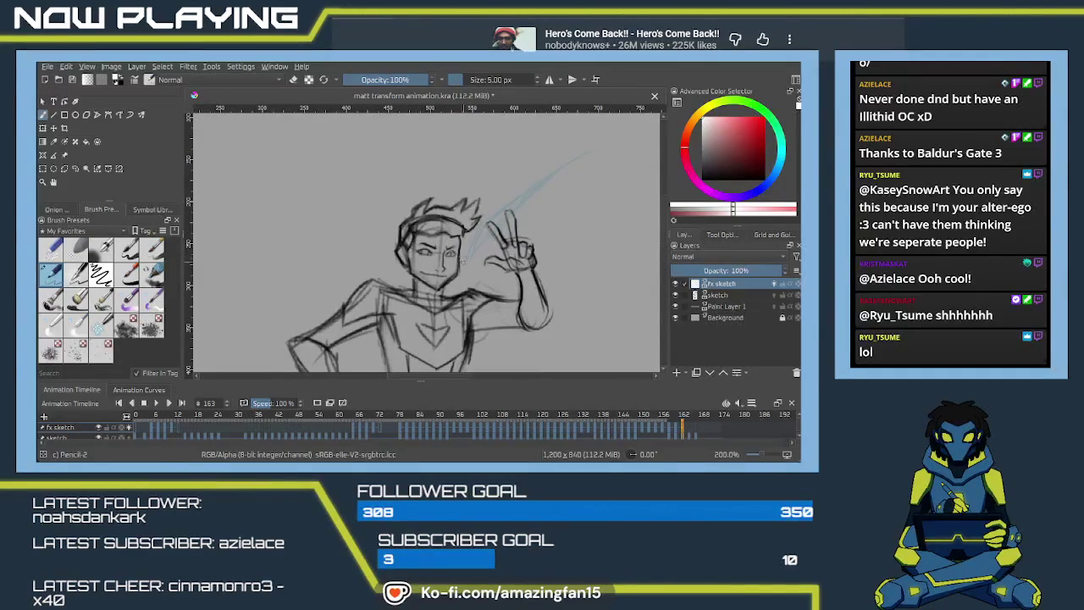
mouse_move(465, 242)
mouse_down()
mouse_move(464, 271)
mouse_move(409, 265)
mouse_up()
Sketch white visor and streak strokes over the face and hair on frame 163, then go to frame 165.
drag(488, 227, 459, 264)
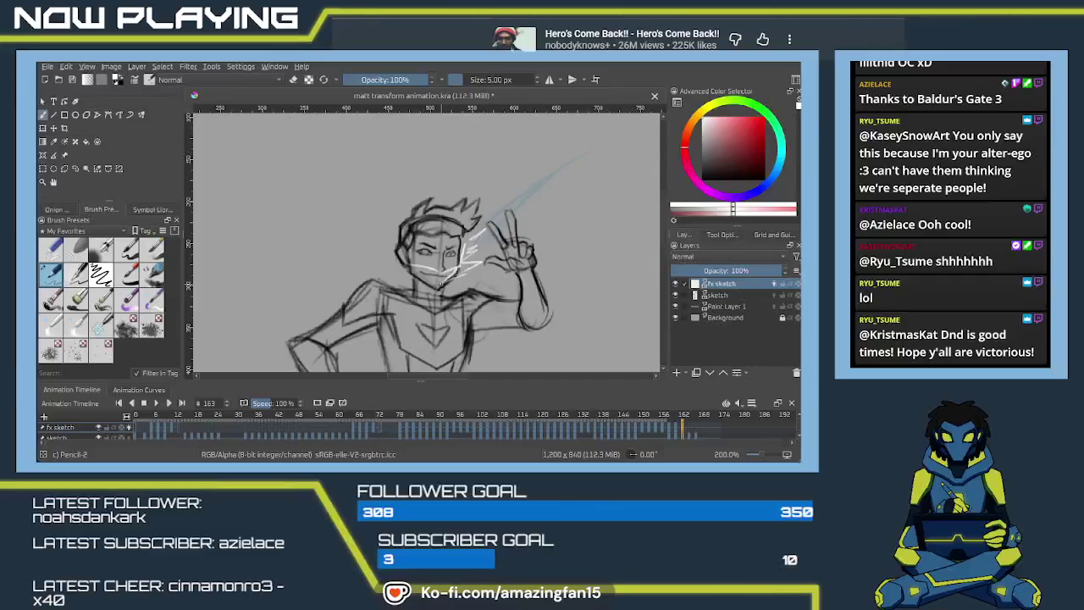
drag(410, 273, 435, 283)
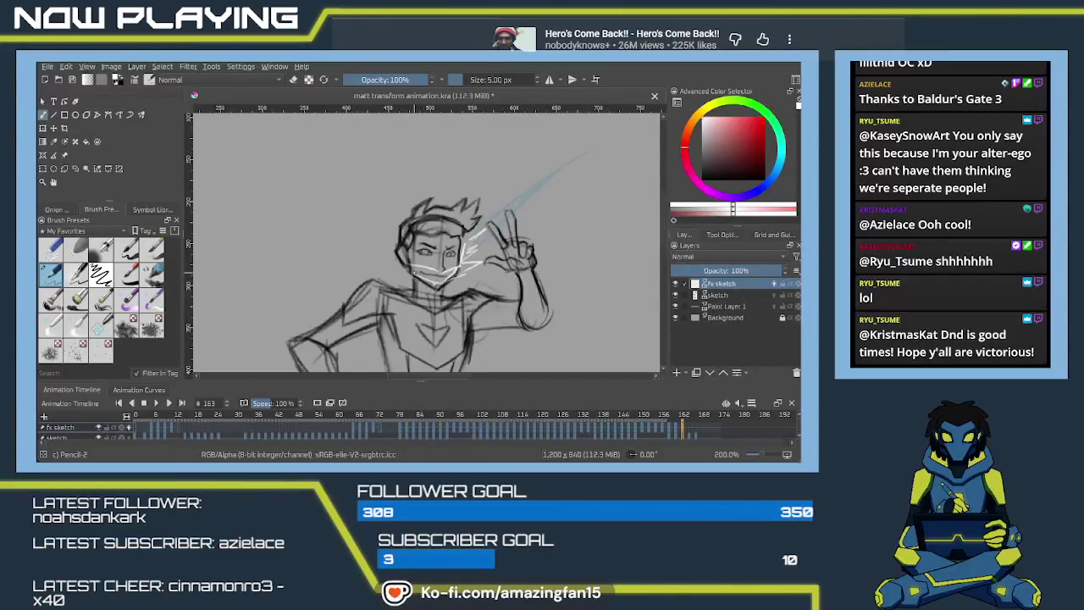
drag(464, 225, 465, 245)
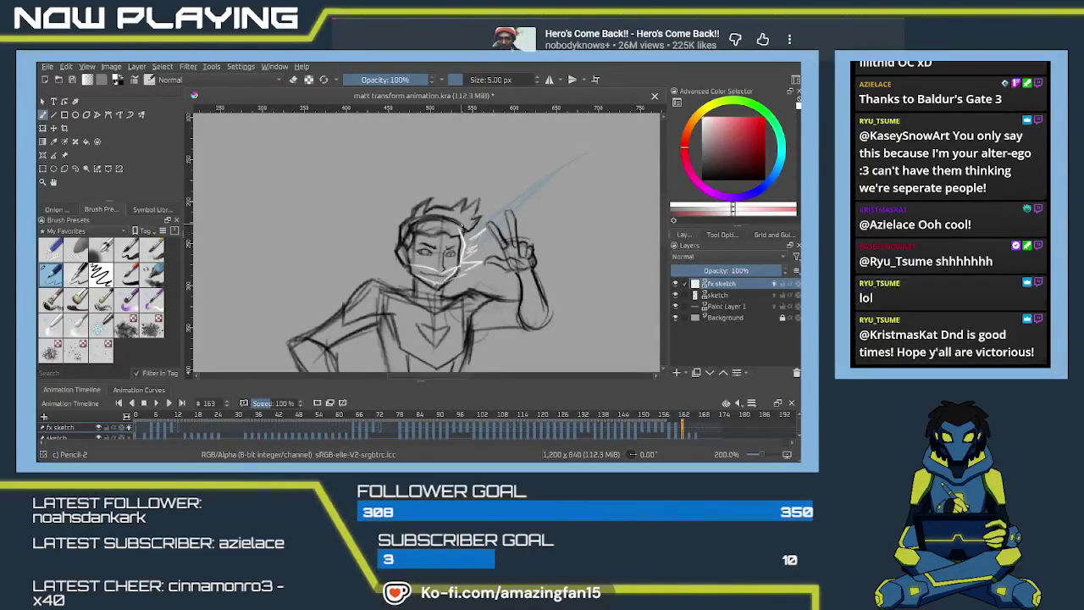
mouse_move(463, 222)
mouse_down()
mouse_move(435, 213)
mouse_move(459, 213)
mouse_up()
mouse_move(403, 233)
mouse_down()
mouse_move(406, 258)
mouse_move(419, 261)
mouse_up()
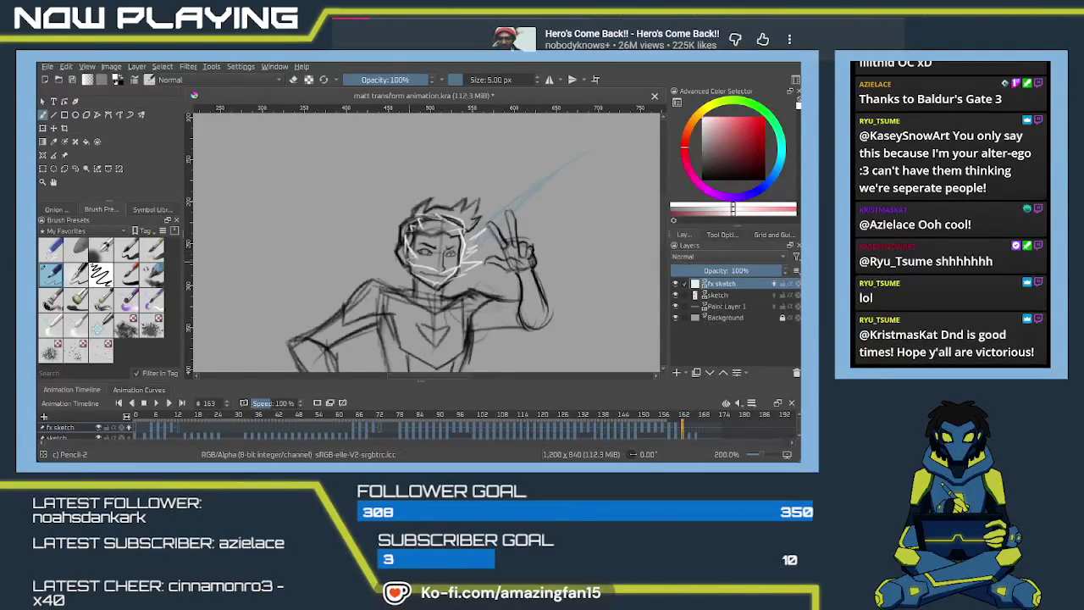
click(689, 431)
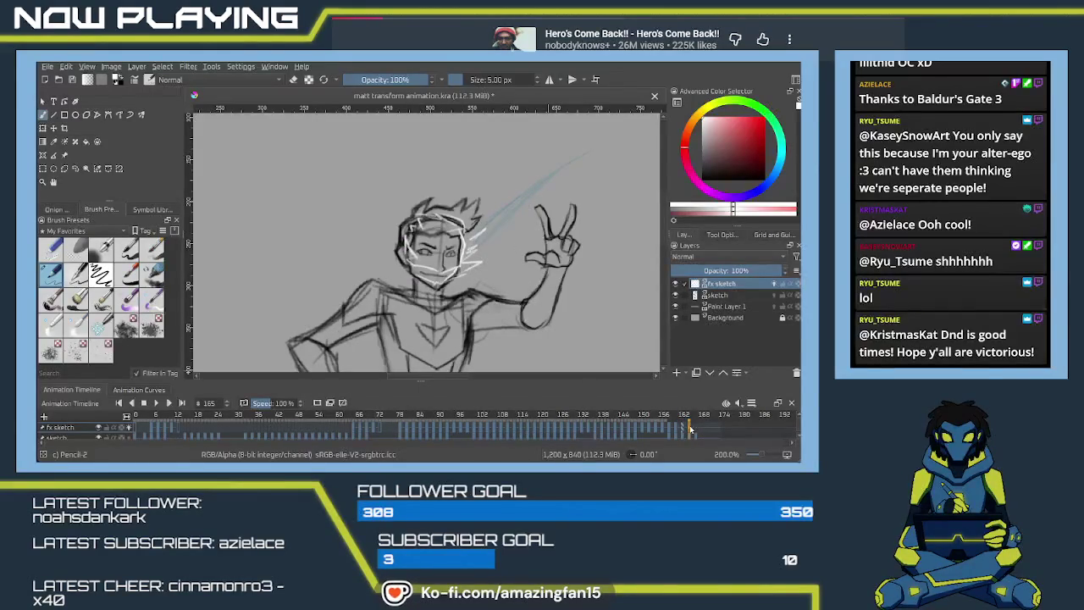
Delete the leftover face lines on frame 165 and draw the white visor outline around the face.
key(Delete)
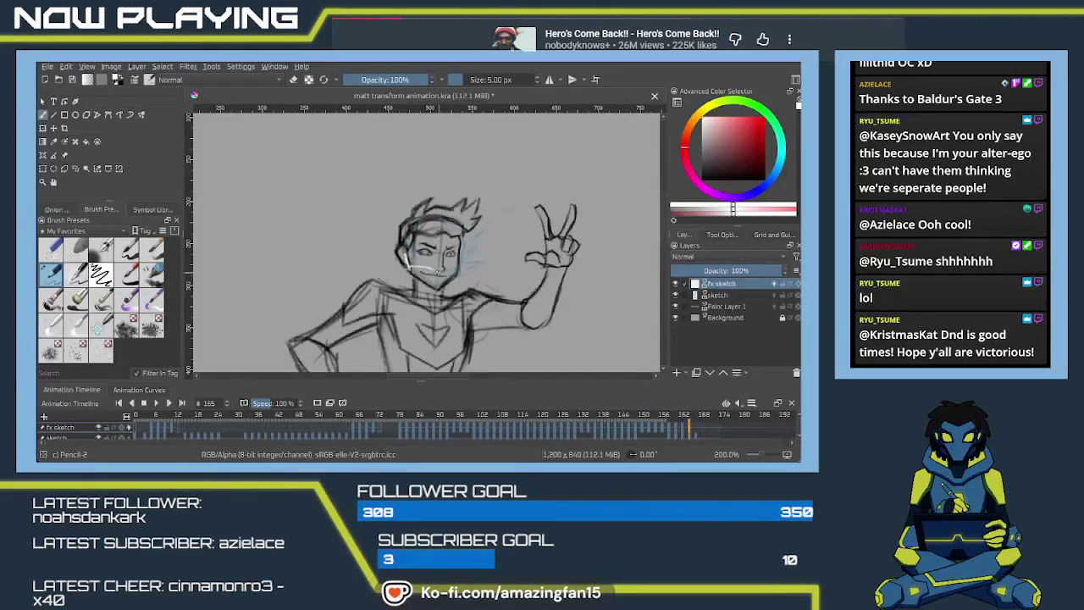
drag(409, 265, 442, 273)
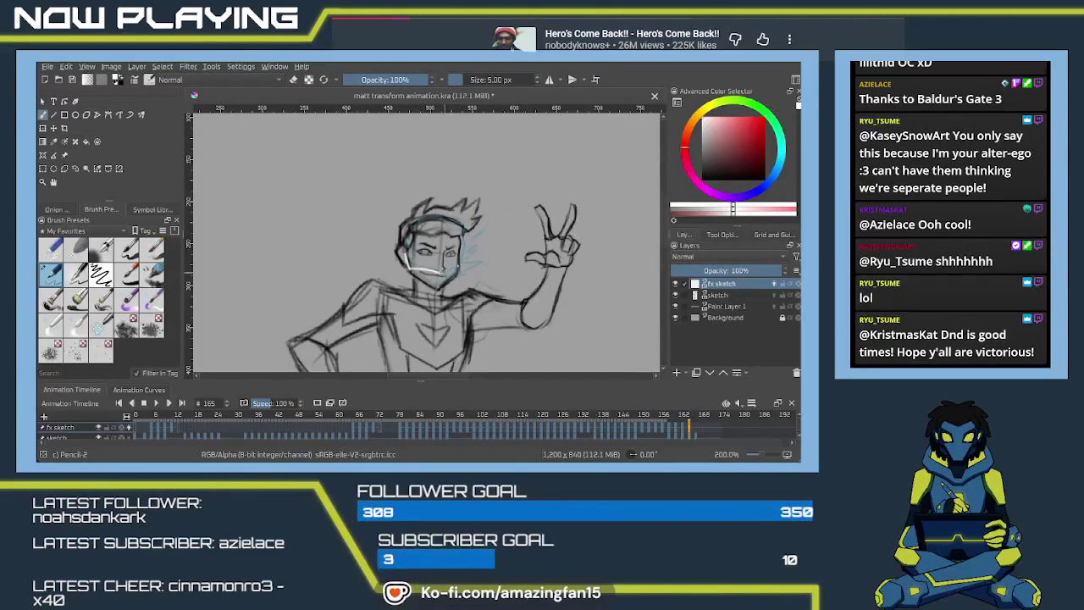
mouse_move(463, 234)
mouse_down()
mouse_move(466, 255)
mouse_move(466, 234)
mouse_move(434, 224)
mouse_move(442, 212)
mouse_move(400, 232)
mouse_move(410, 276)
mouse_move(455, 278)
mouse_up()
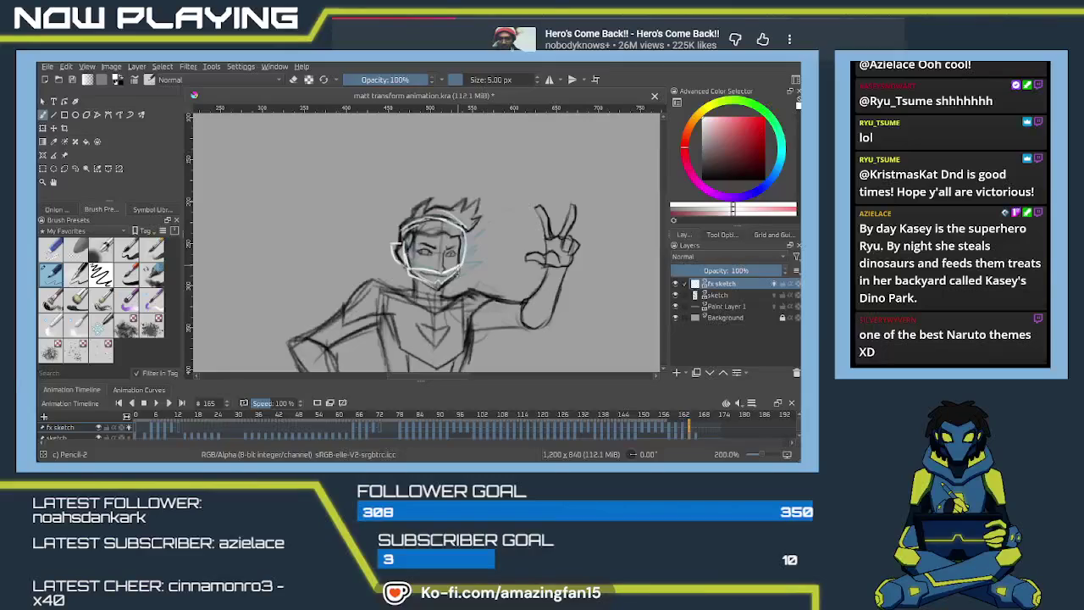
scroll(498, 277, down, 3)
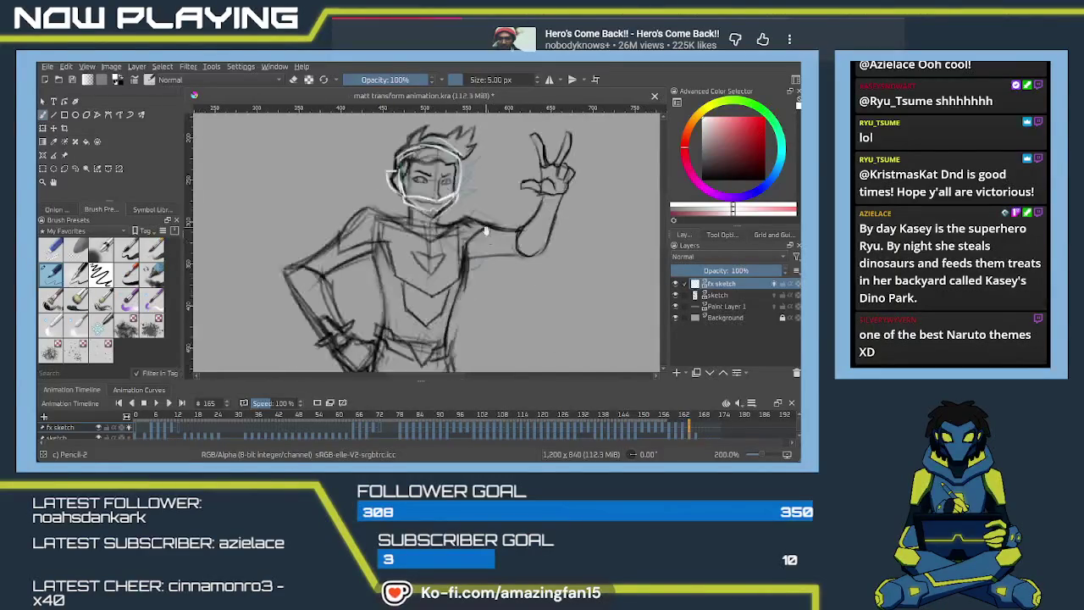
Compare frames 165–167, then advance the playhead through frame 169 to frame 171.
click(693, 428)
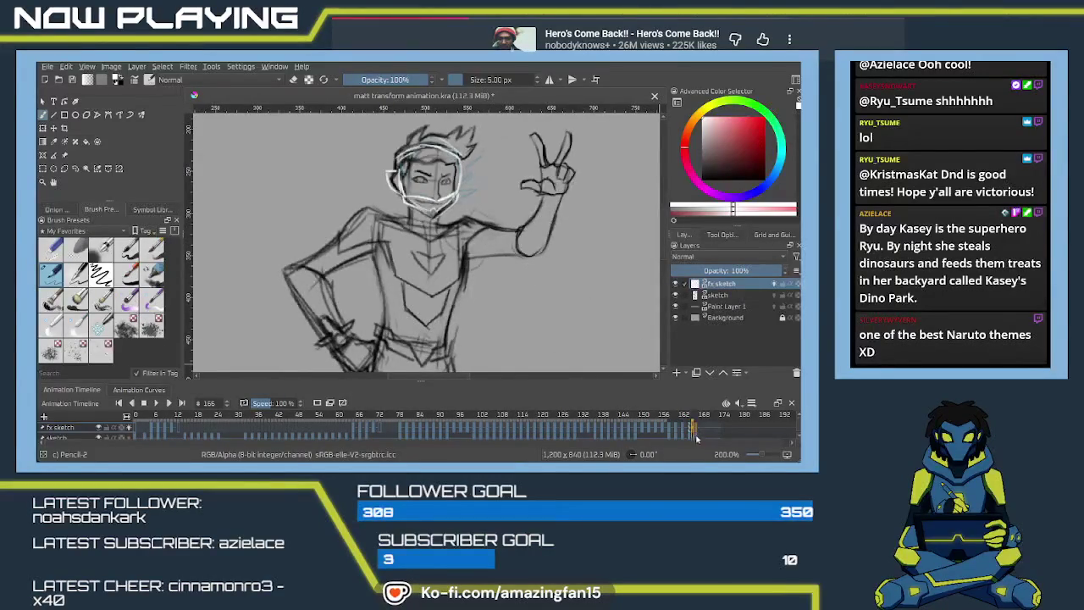
click(697, 428)
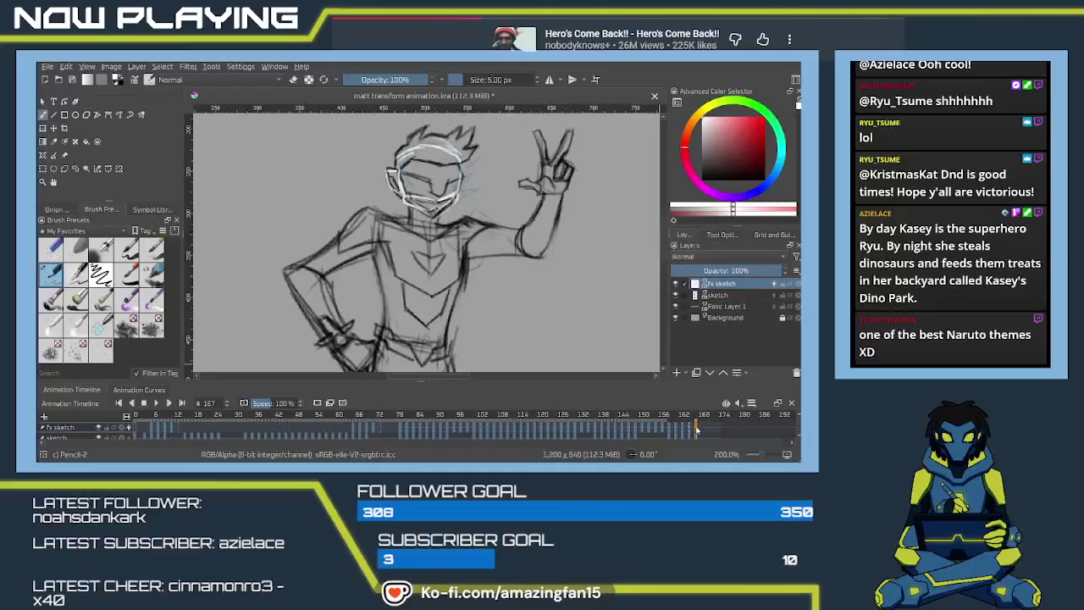
click(686, 431)
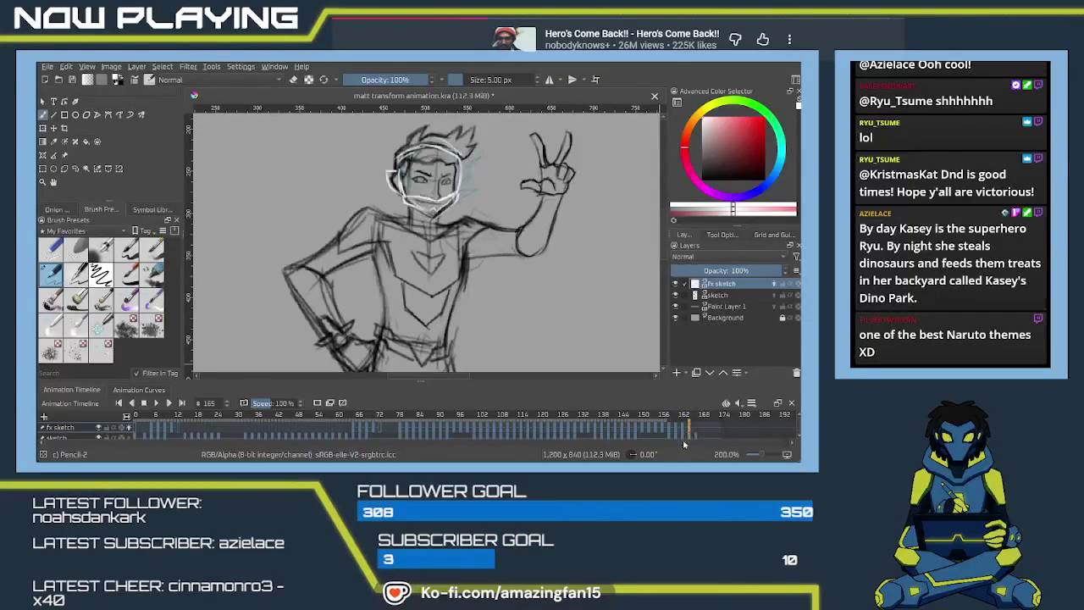
click(696, 432)
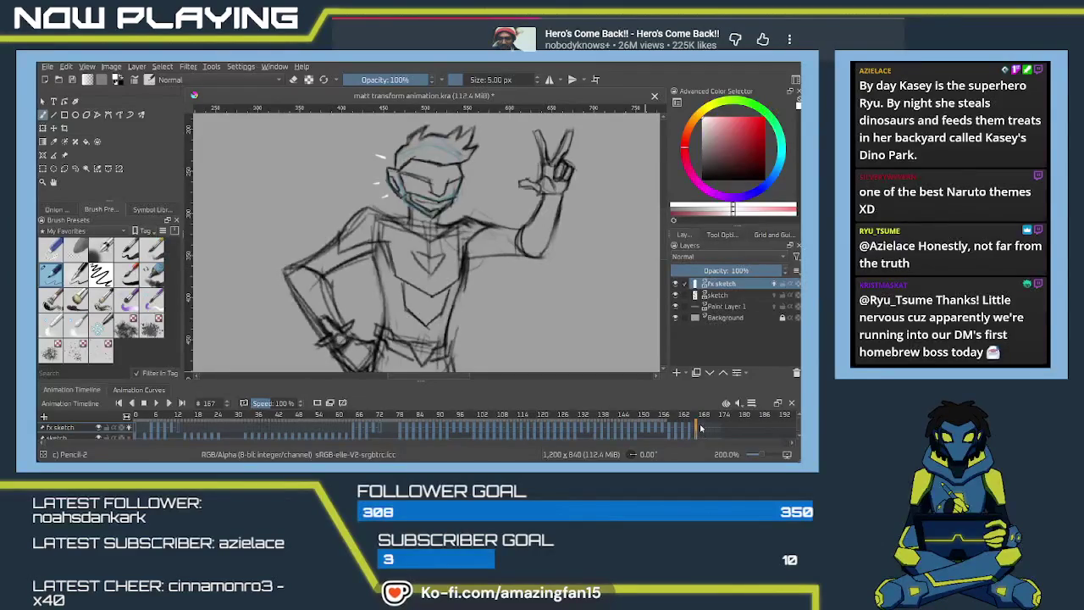
drag(700, 432, 703, 433)
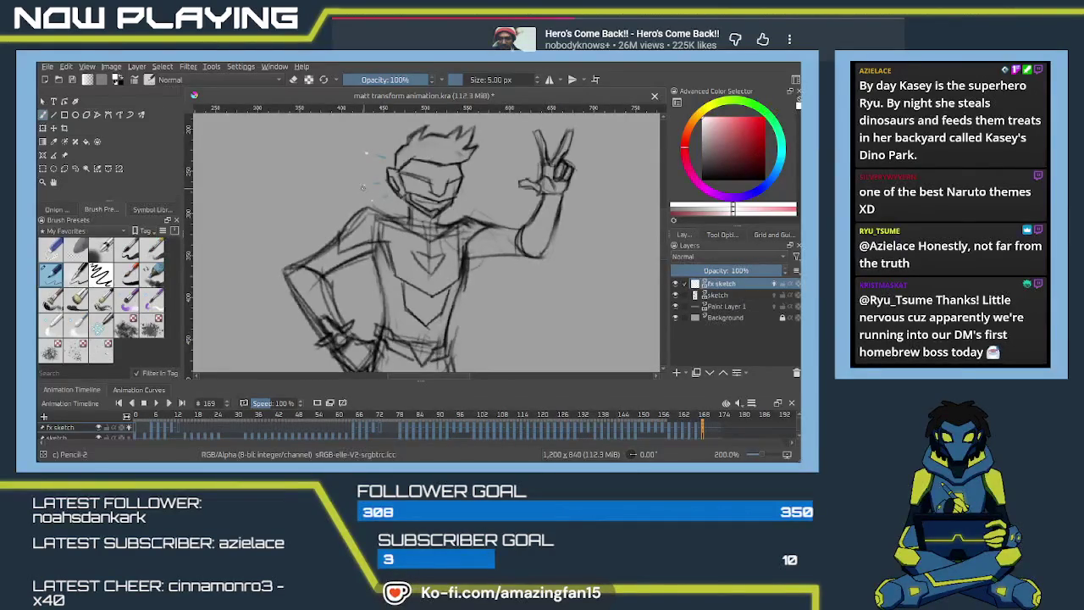
click(709, 430)
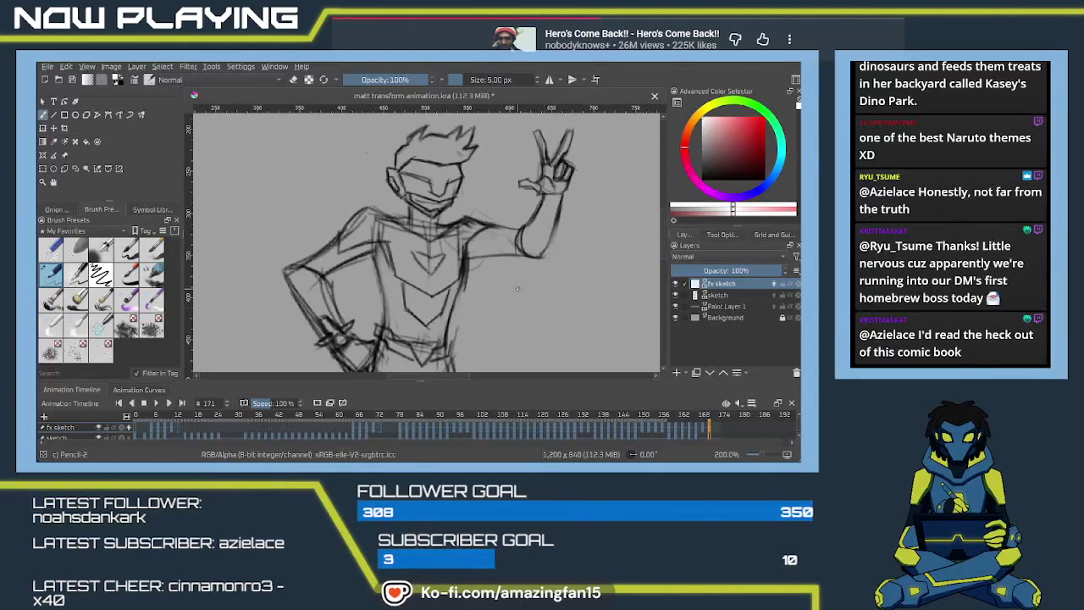
scroll(520, 338, down, 2)
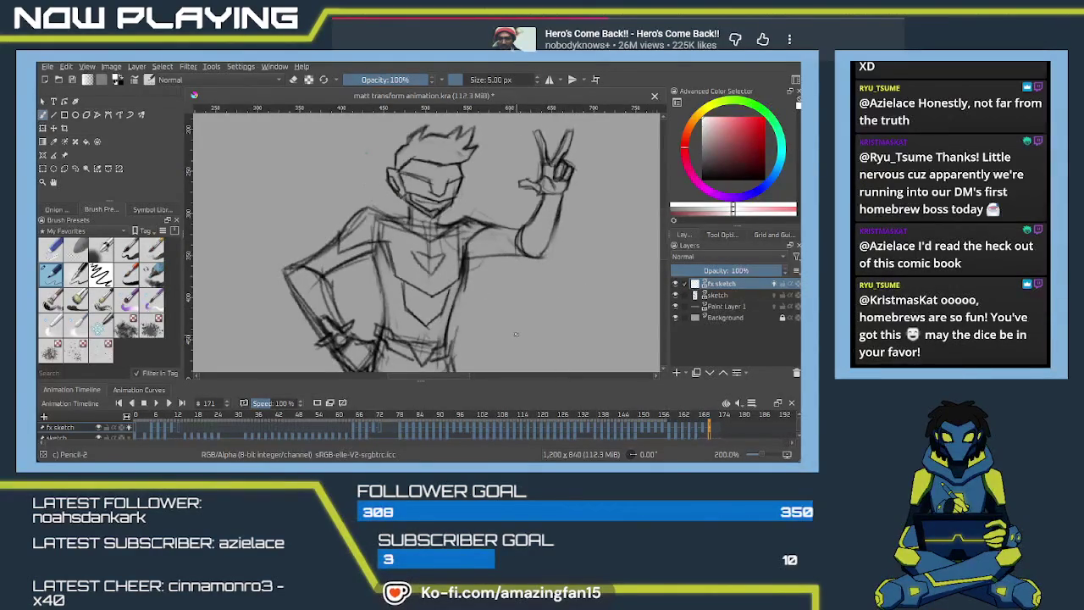
Zoom out to frame the whole figure, jump back to frame 61, and save the document.
scroll(499, 326, down, 3)
drag(494, 321, 537, 286)
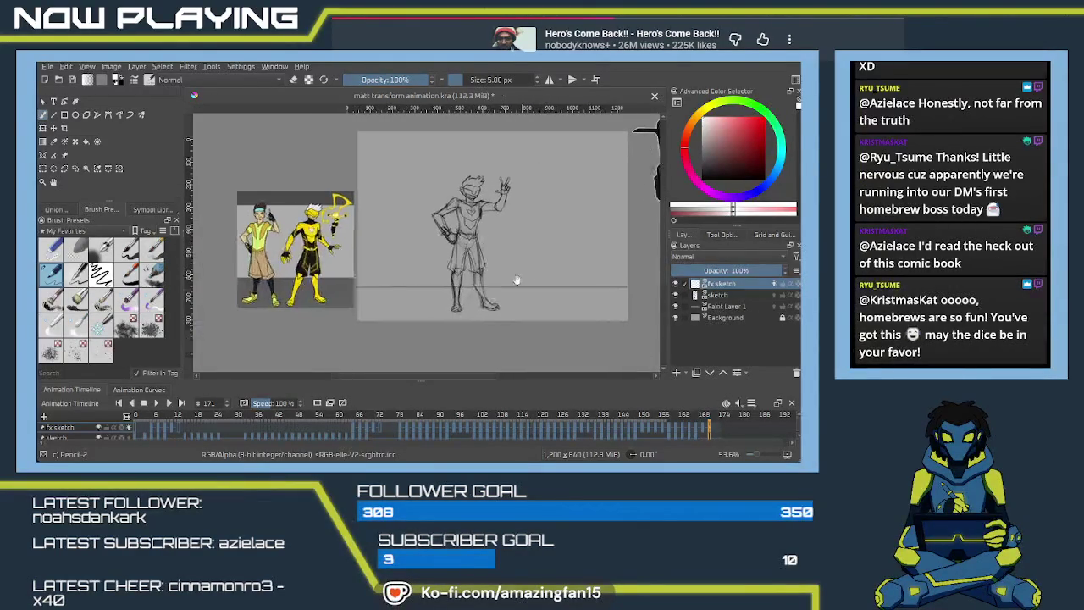
click(339, 429)
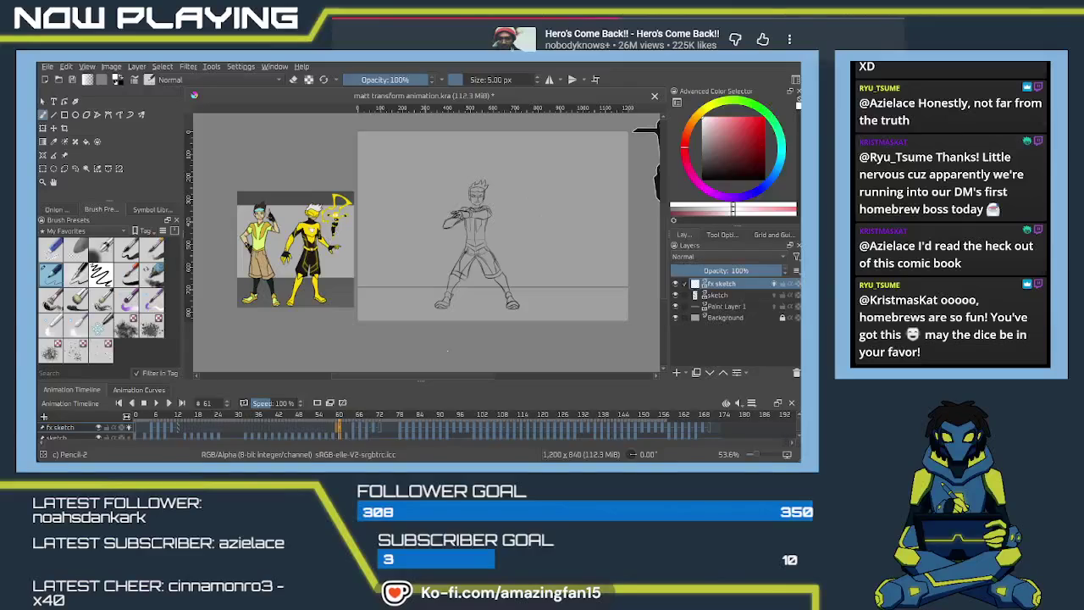
drag(504, 291, 463, 313)
key(ctrl+s)
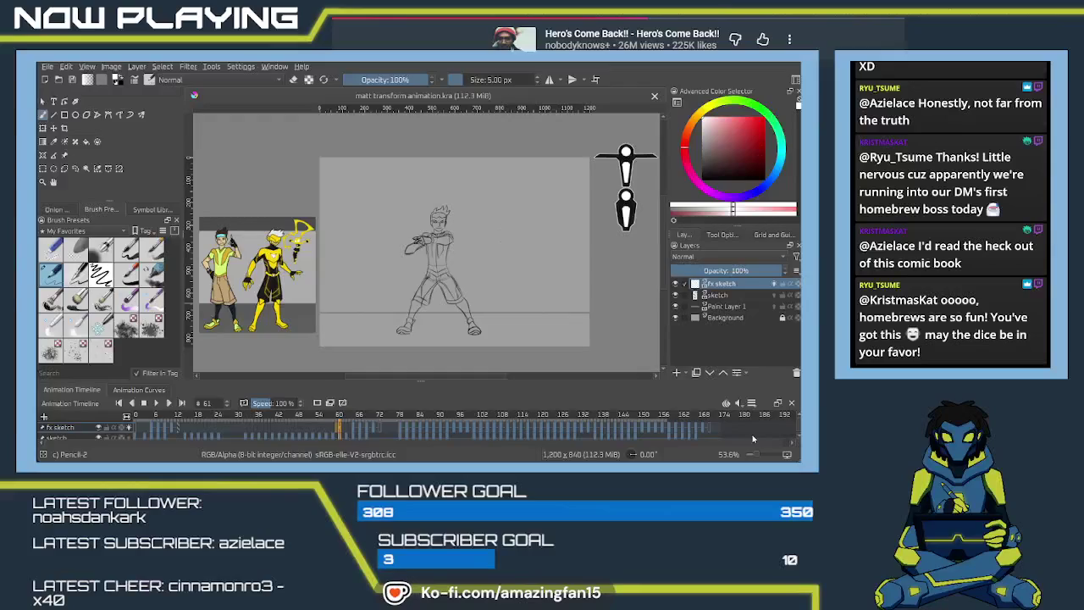
Mark frames 60 through 174 as the playback range and play the sketch animation.
shift+click(720, 429)
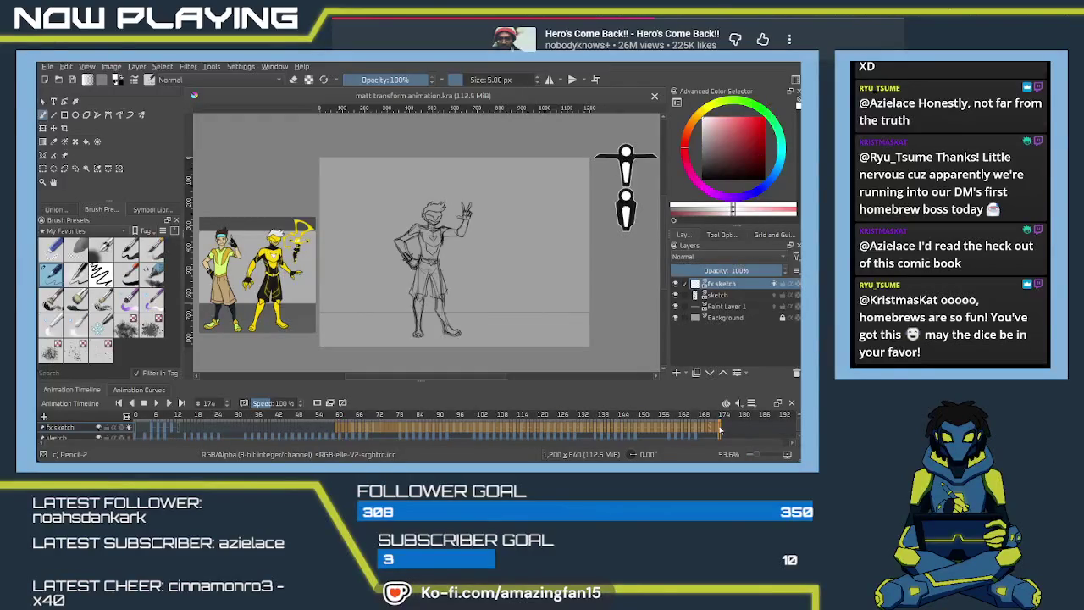
scroll(487, 213, up, 1)
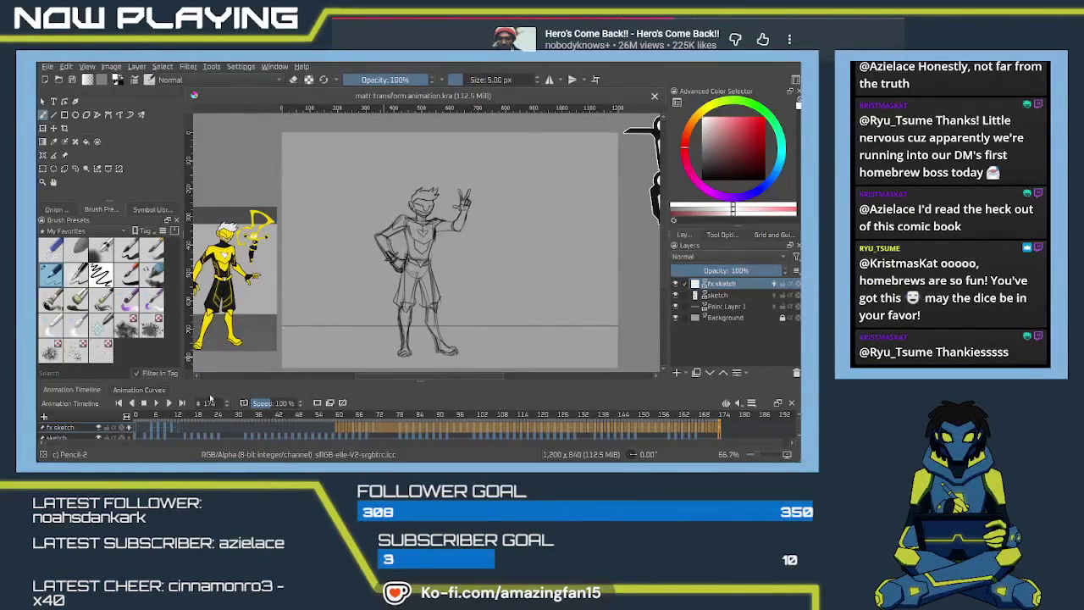
click(156, 405)
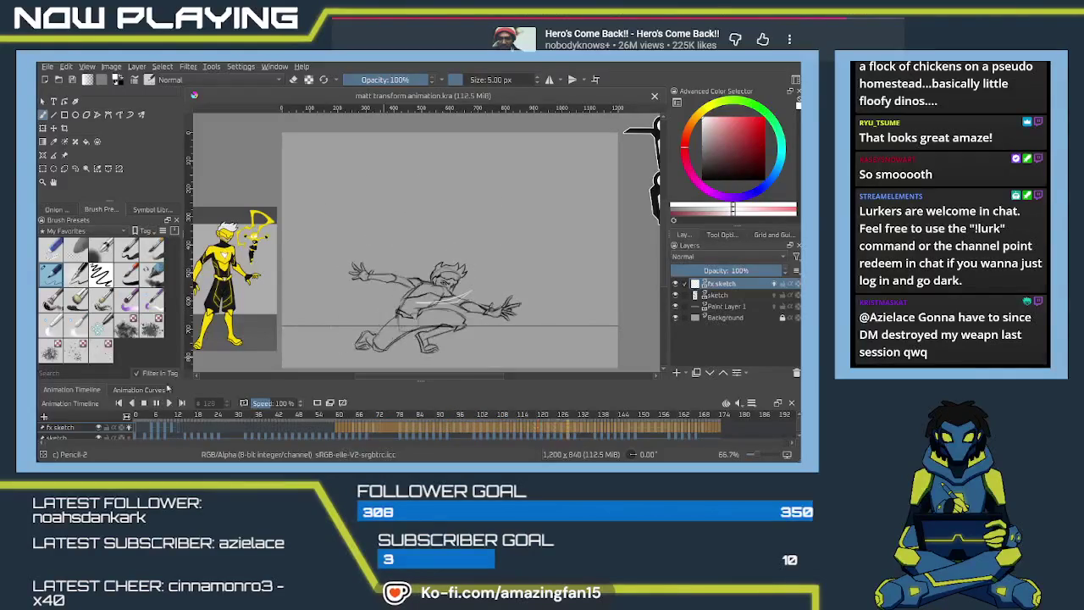
Stop playback, save the file, clear the range to show the waving frame, and pan toward the reference art.
click(156, 404)
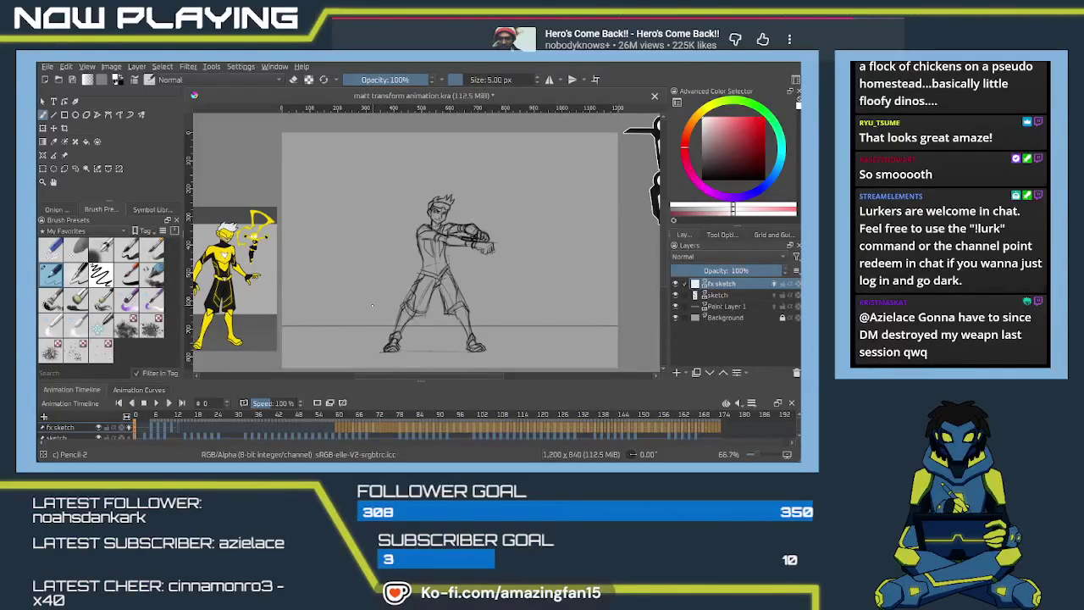
key(ctrl+s)
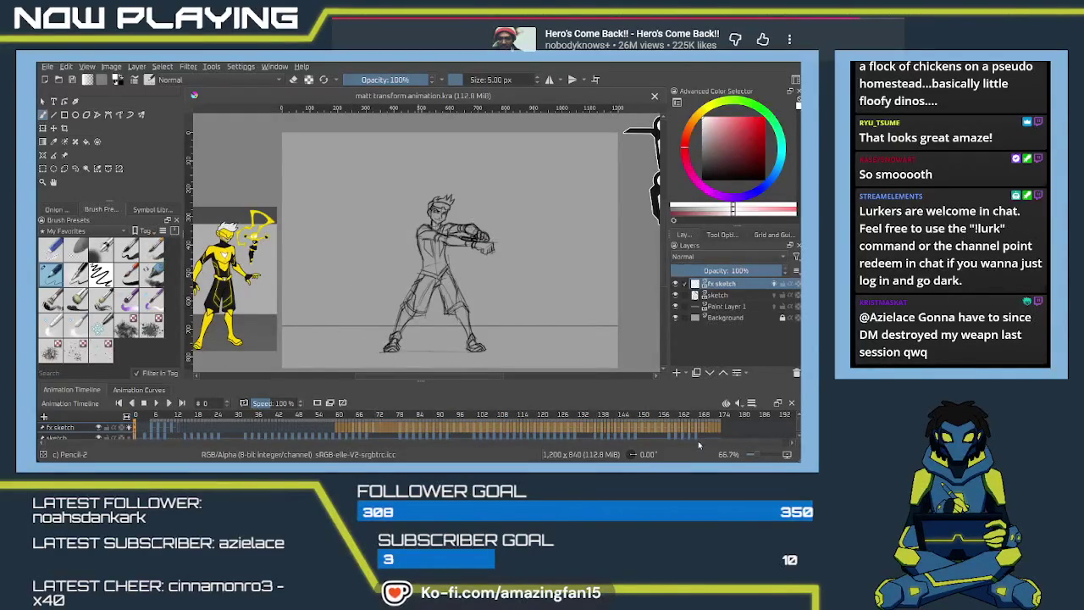
click(712, 429)
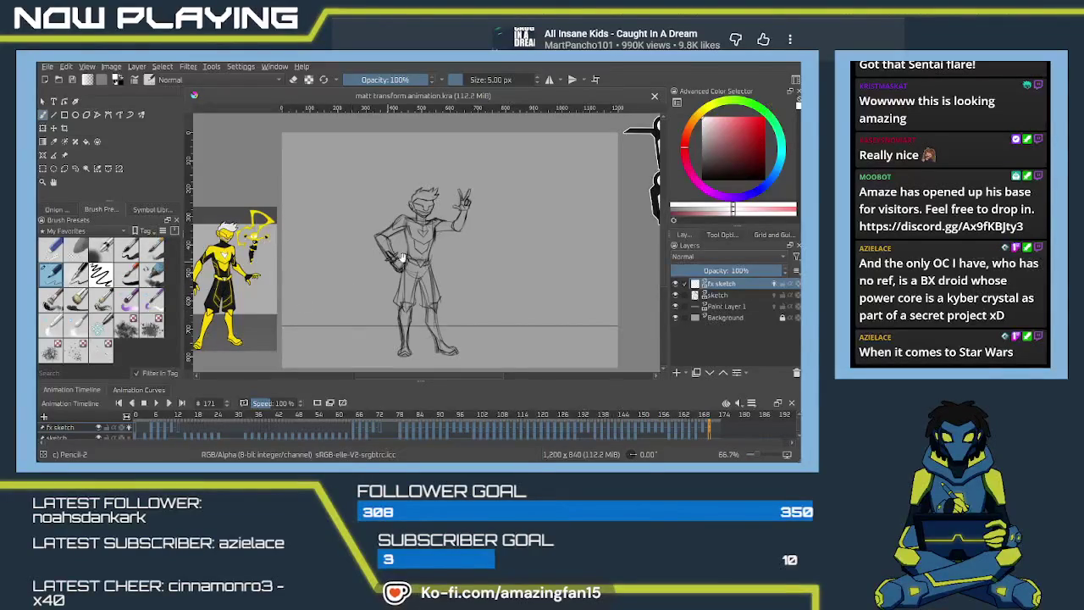
drag(356, 286, 500, 262)
Zoom to about 115% on the coloured before-and-after reference art of the character.
scroll(339, 254, up, 2)
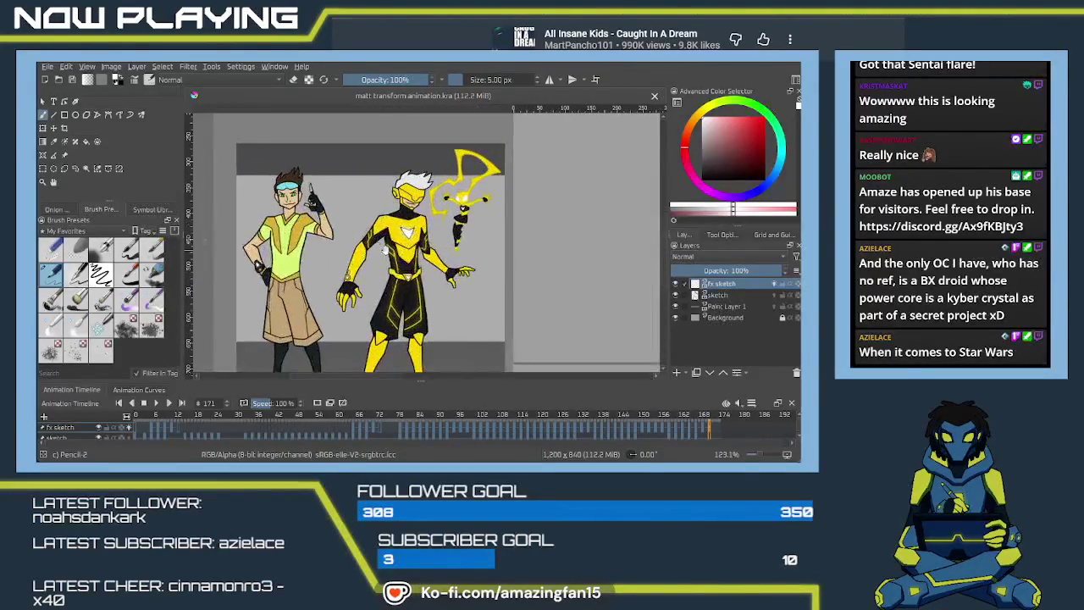
scroll(339, 254, up, 2)
scroll(339, 255, up, 2)
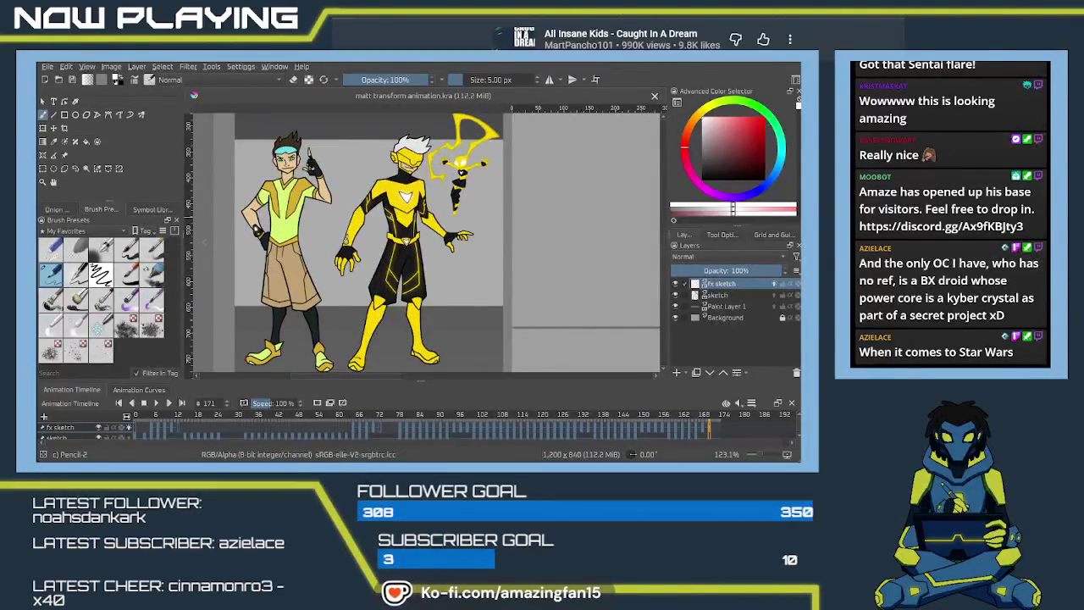
scroll(424, 246, down, 1)
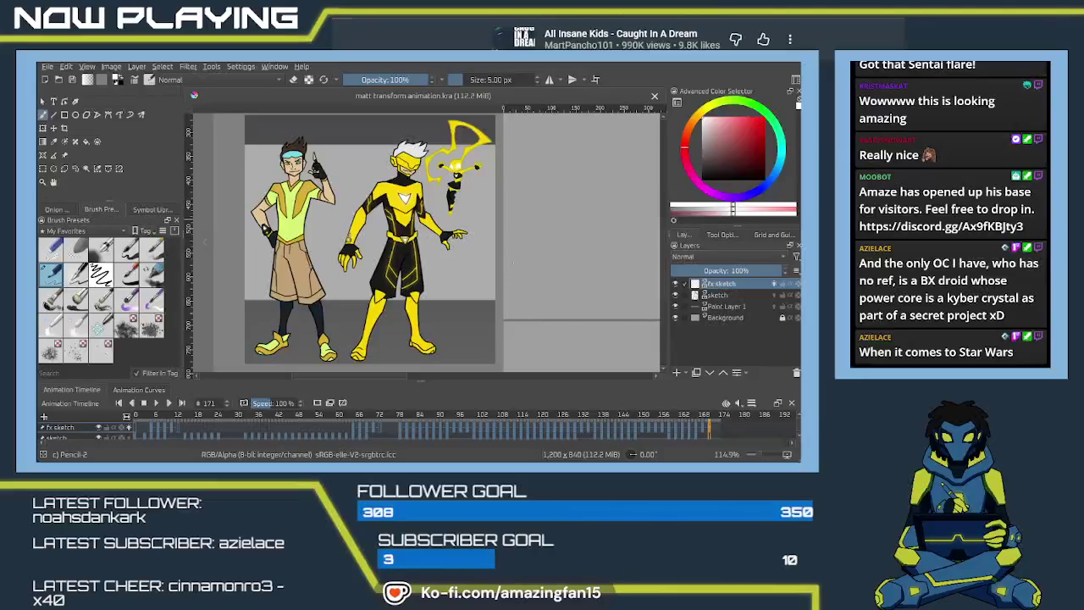